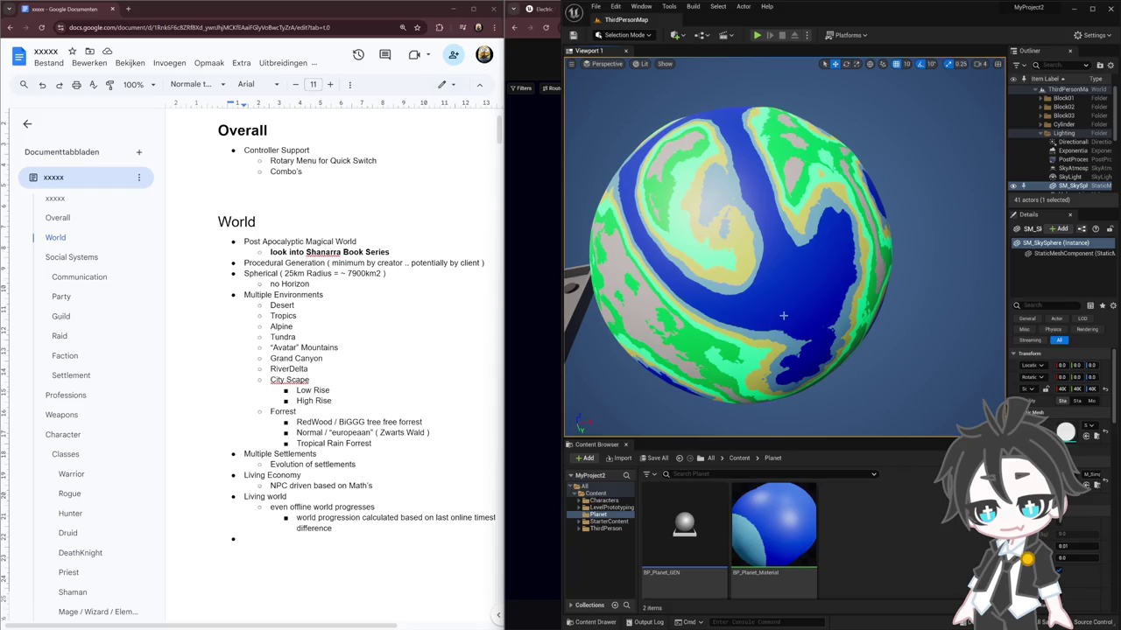
Add a final World bullet 'No / Limited fast travel', highlight the 7900km2 figure, then return to the Ashes Codex map
click(378, 526)
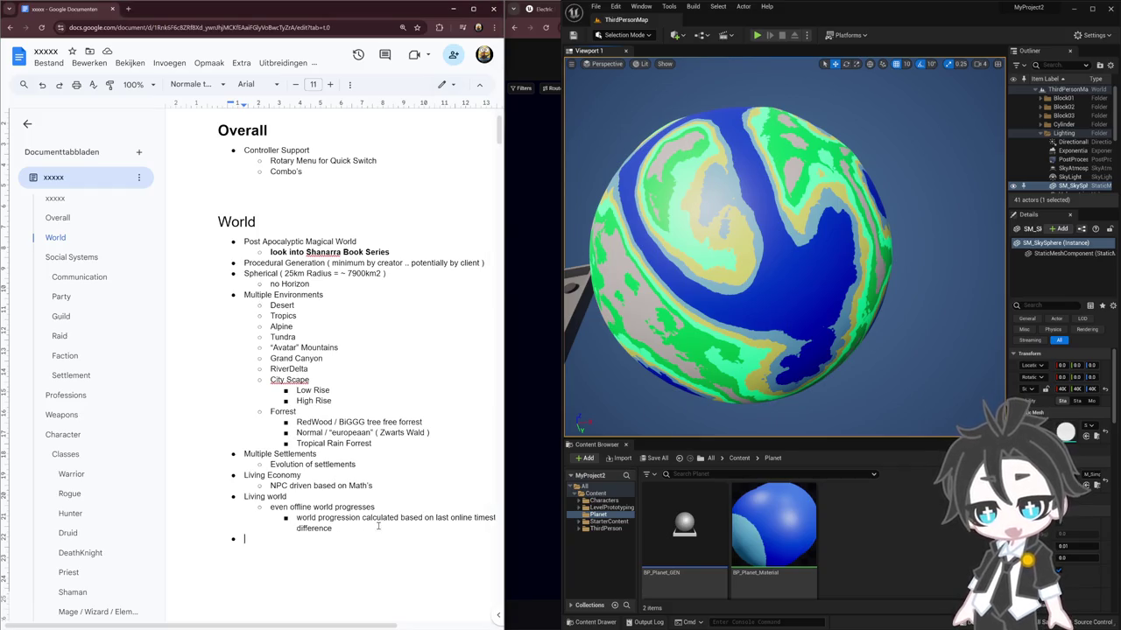
text(No / Limited fast travel)
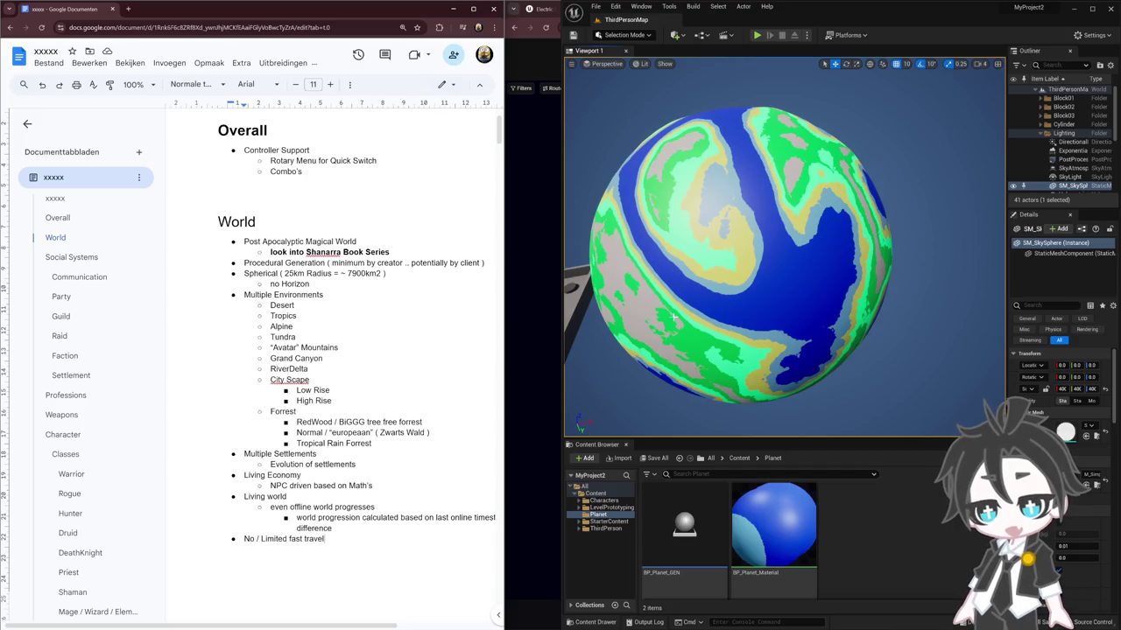
mouse_move(284, 274)
mouse_down()
mouse_move(378, 263)
mouse_move(277, 273)
mouse_up()
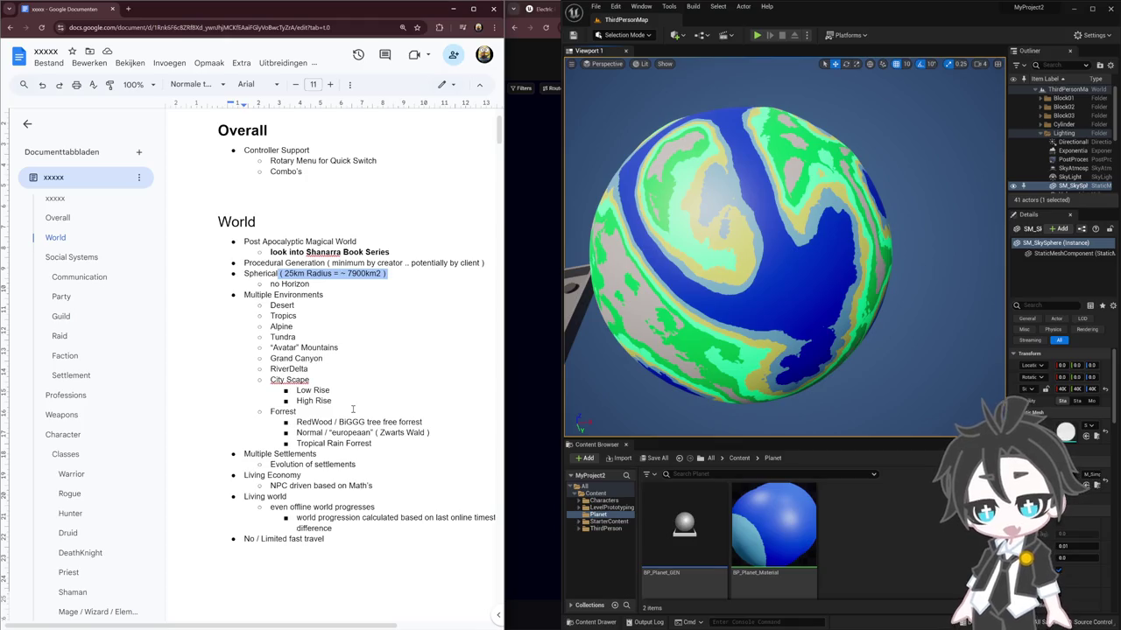
double_click(362, 274)
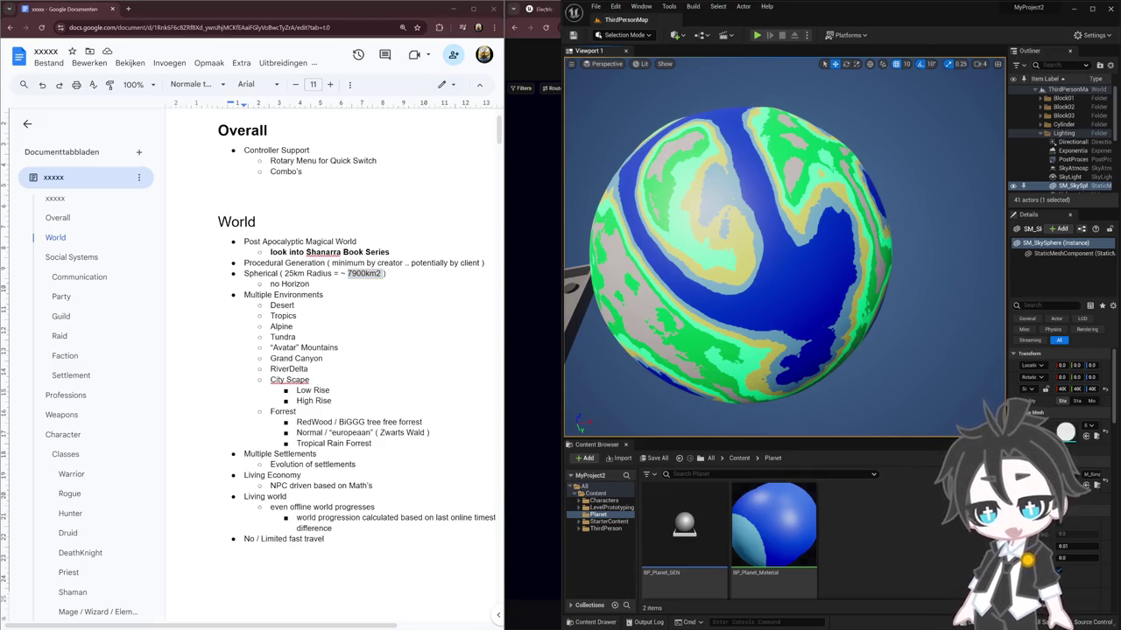
key(alt+Tab)
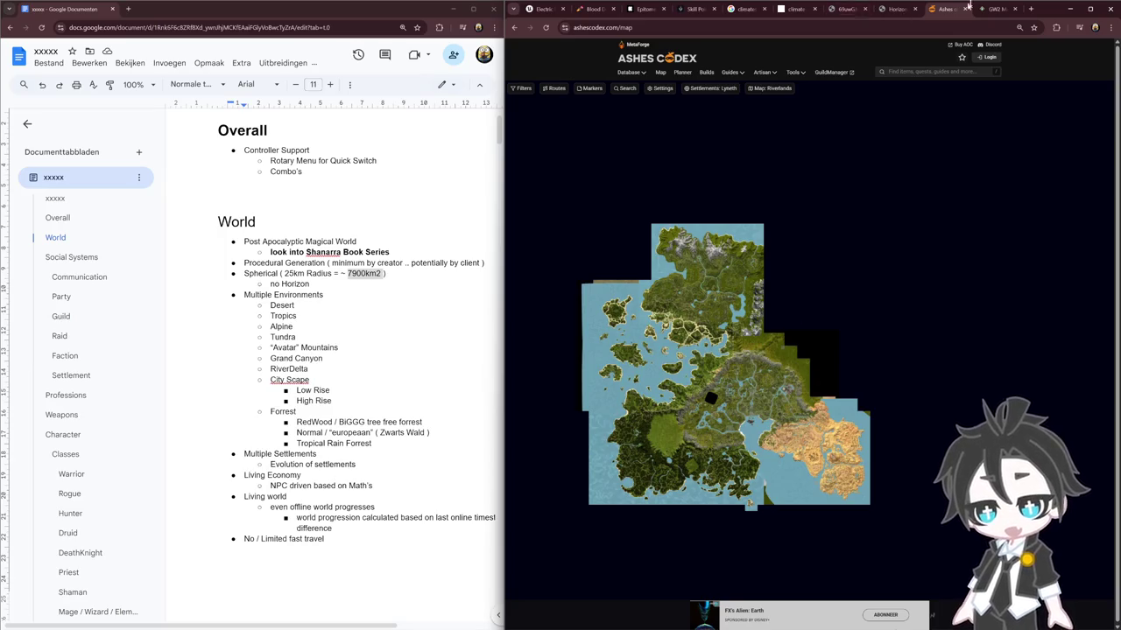
Search Google for 'ashes of creation map launch' and check the wiki world map result
click(1030, 9)
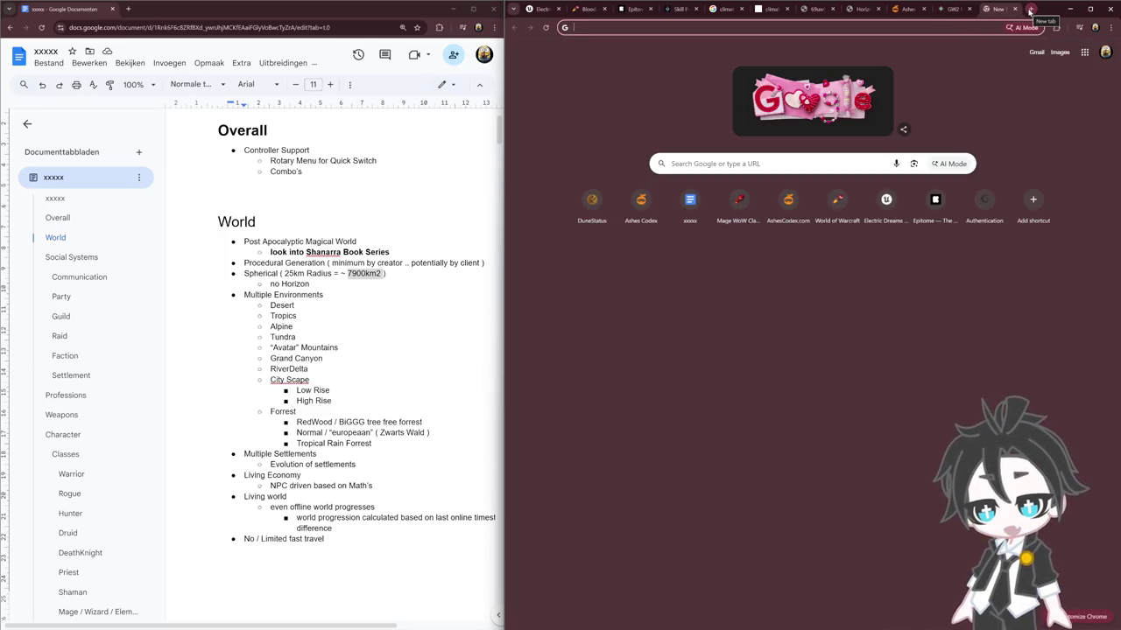
text(ashes of creation map )
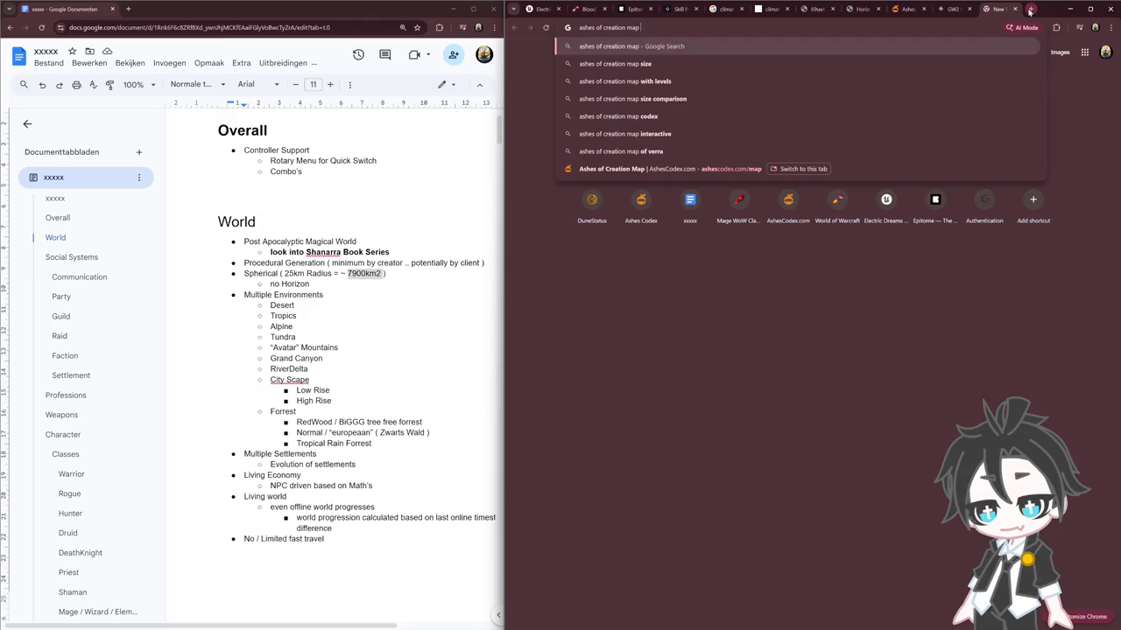
text(launch)
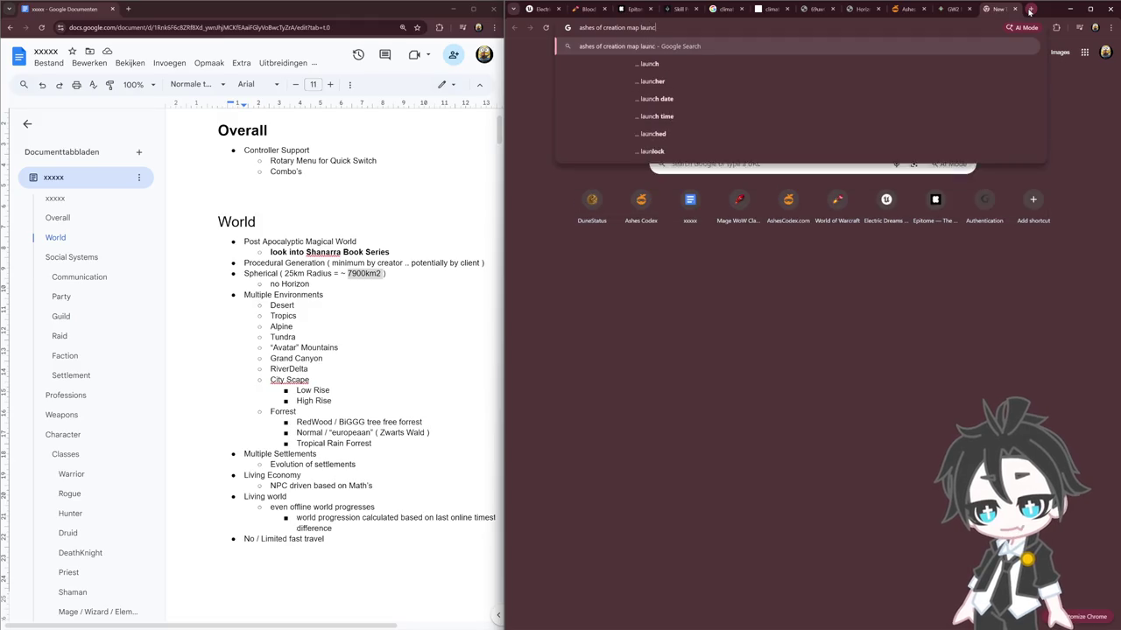
key(Return)
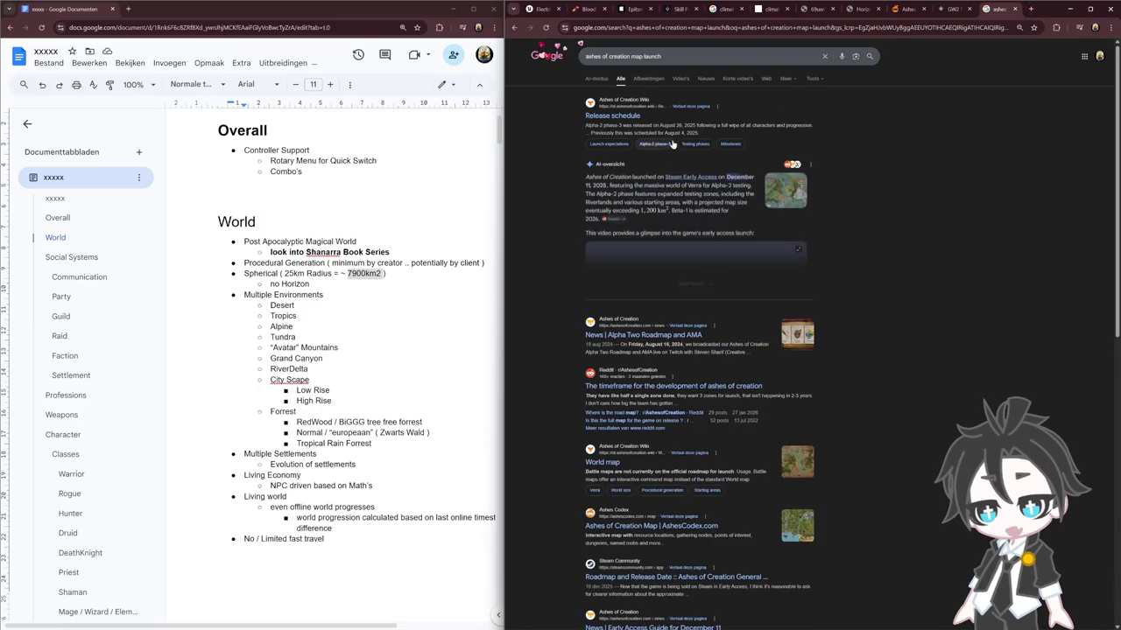
click(783, 457)
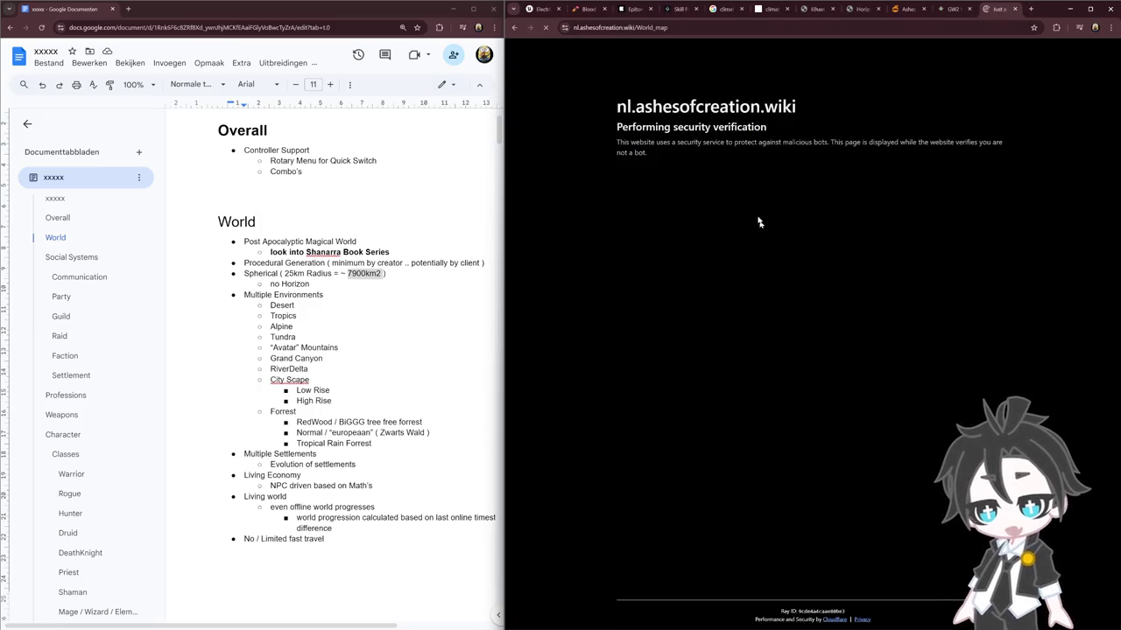
click(953, 9)
click(992, 8)
key(alt+Left)
From the image results, open the Reddit full-map post and view its map at full size
click(648, 78)
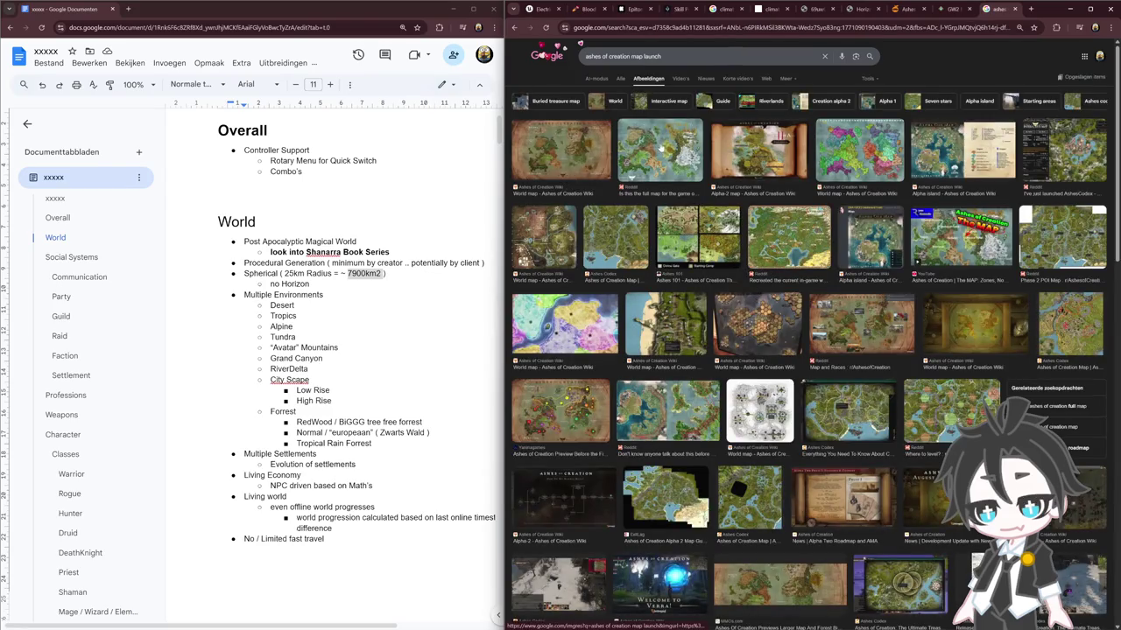
click(661, 146)
right_click(939, 199)
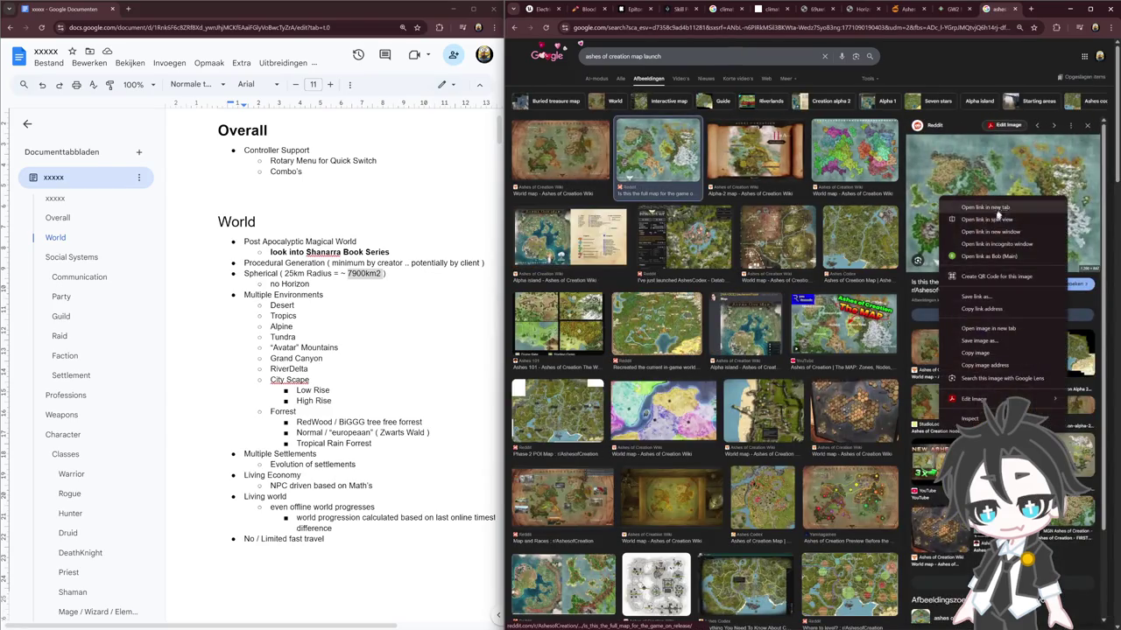
click(972, 329)
click(998, 9)
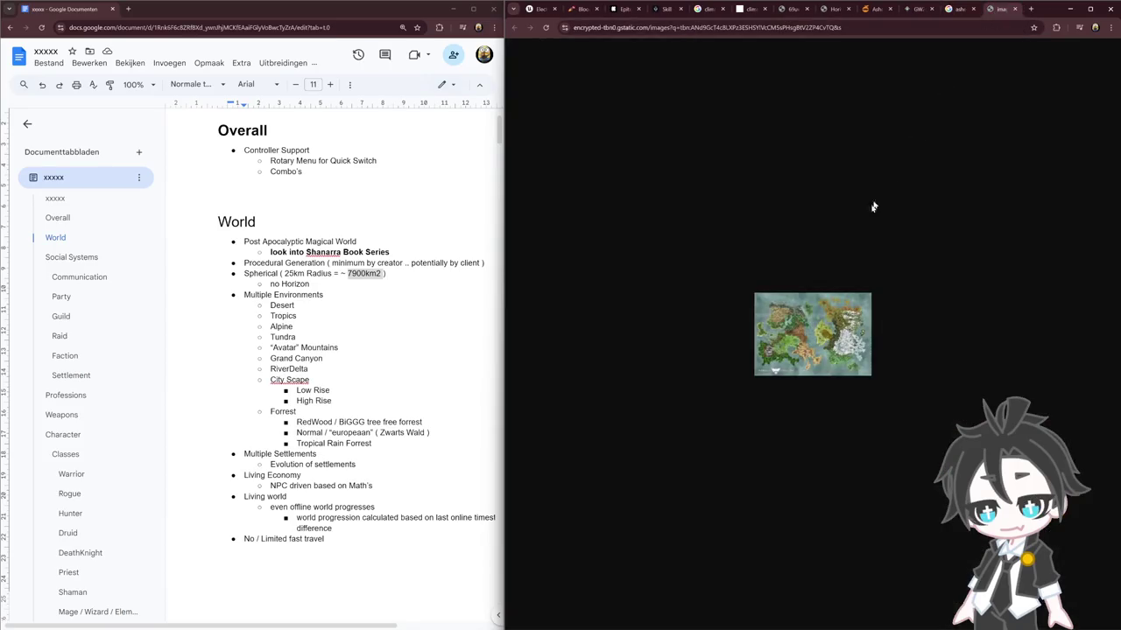
click(1013, 10)
click(989, 155)
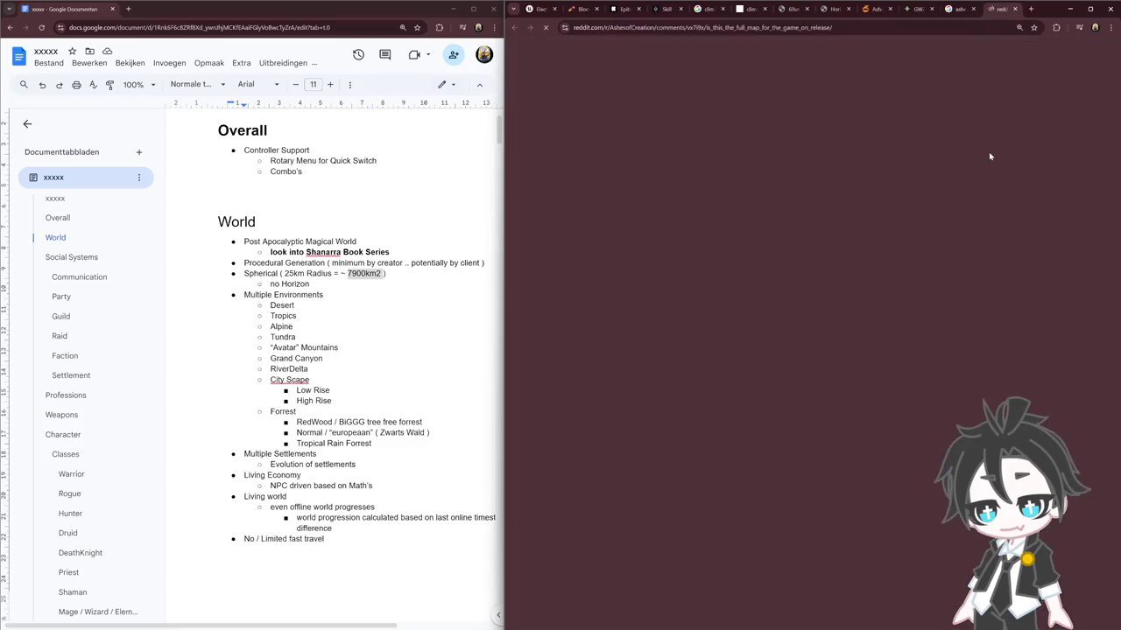
click(744, 223)
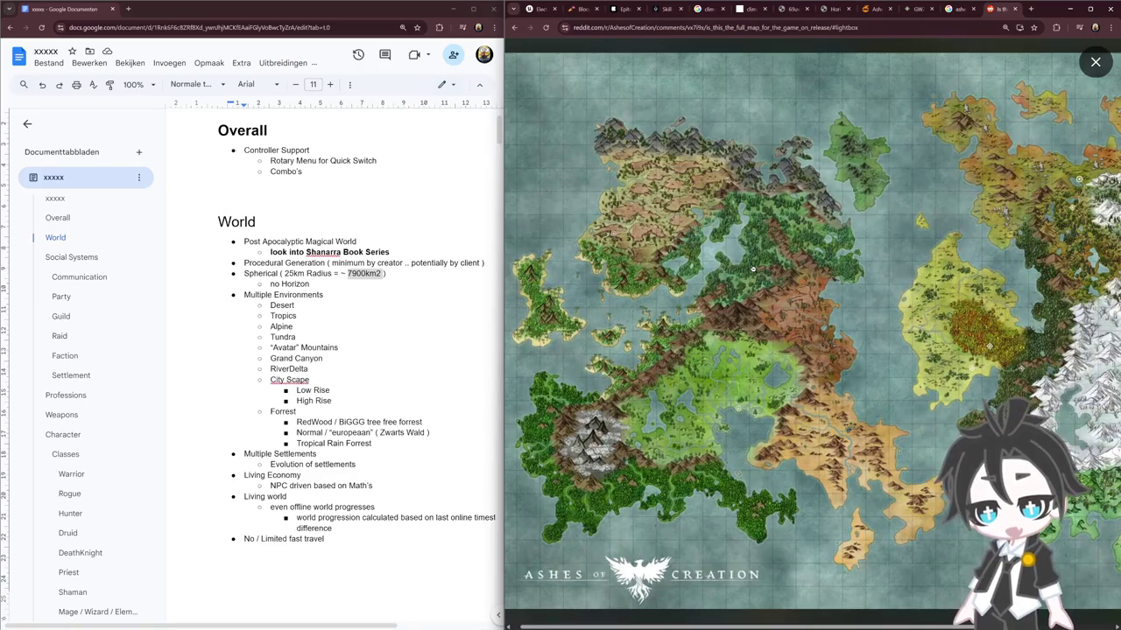
click(752, 269)
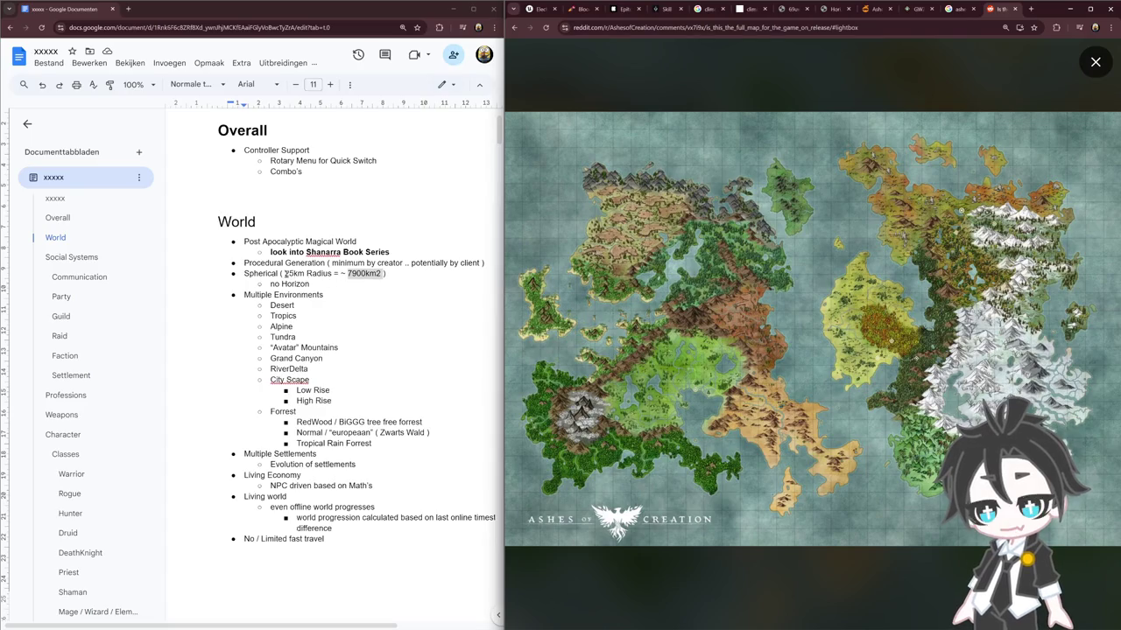
drag(285, 273, 388, 274)
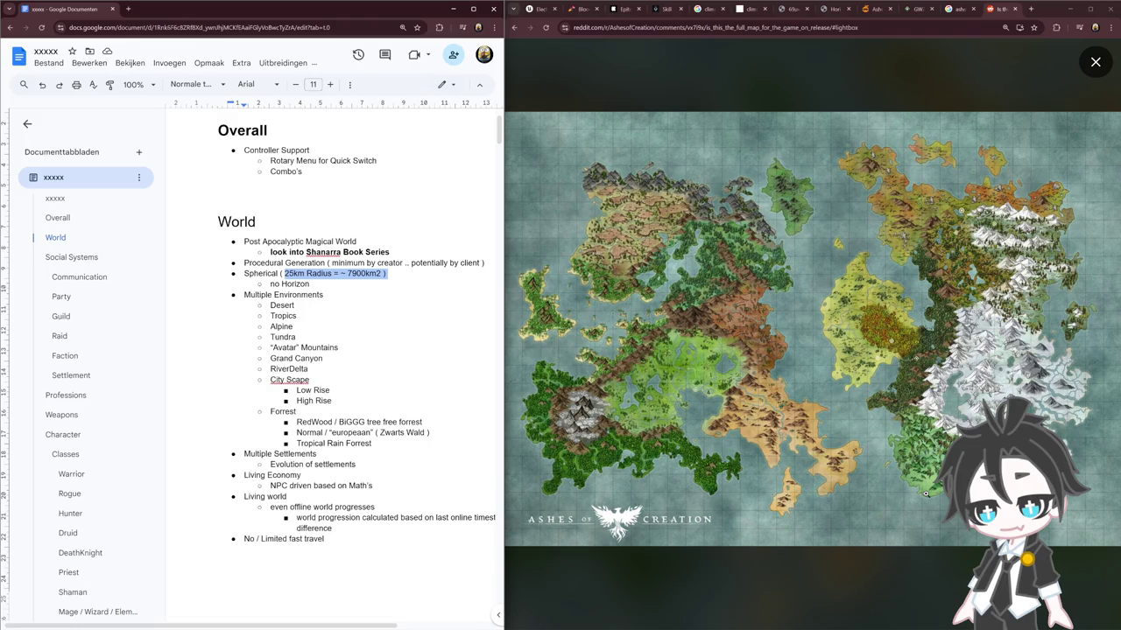
drag(244, 263, 338, 262)
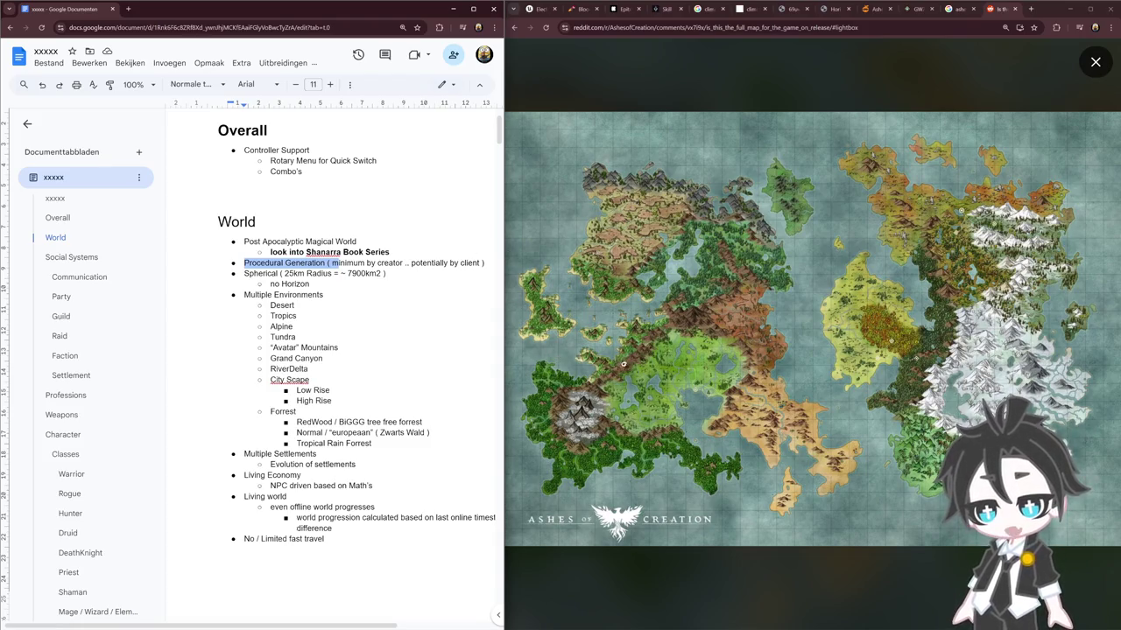
Scroll through the PCG Features sections of the Unreal Engine Electric Dreams page
click(536, 9)
scroll(660, 274, up, 5)
scroll(692, 289, up, 5)
scroll(736, 307, up, 5)
scroll(779, 330, up, 3)
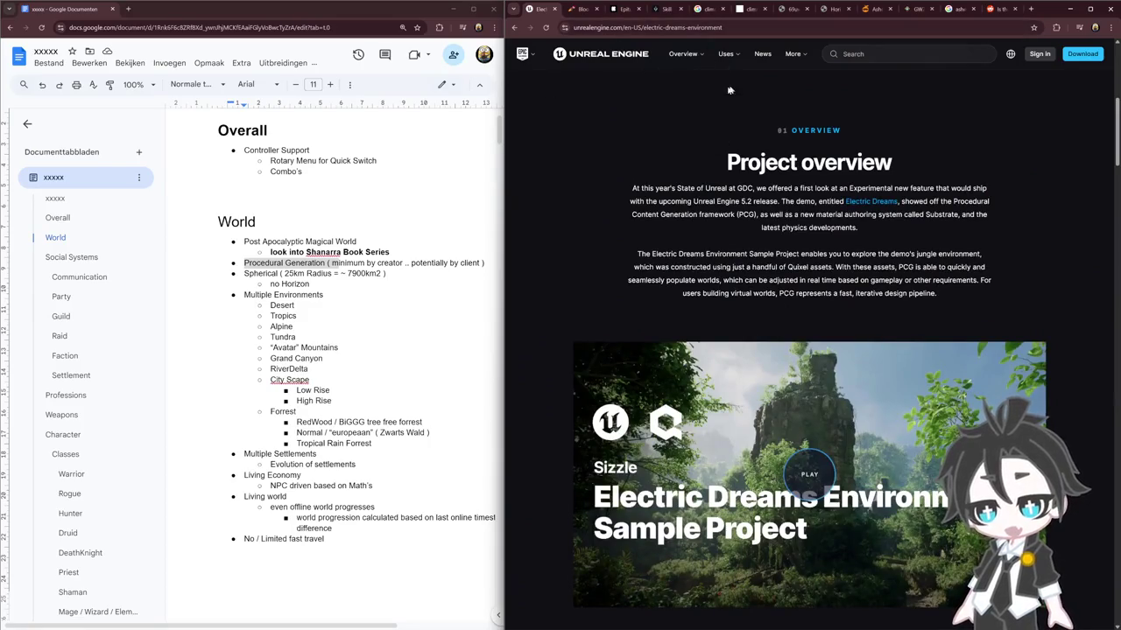
scroll(700, 175, down, 4)
scroll(729, 226, down, 7)
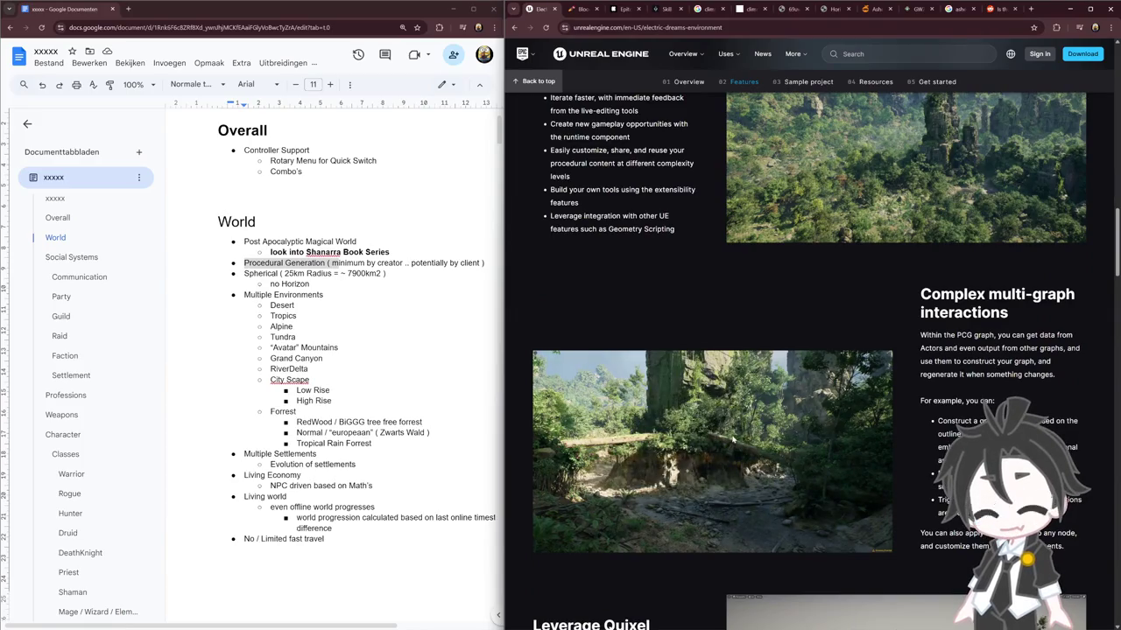
scroll(878, 211, up, 2)
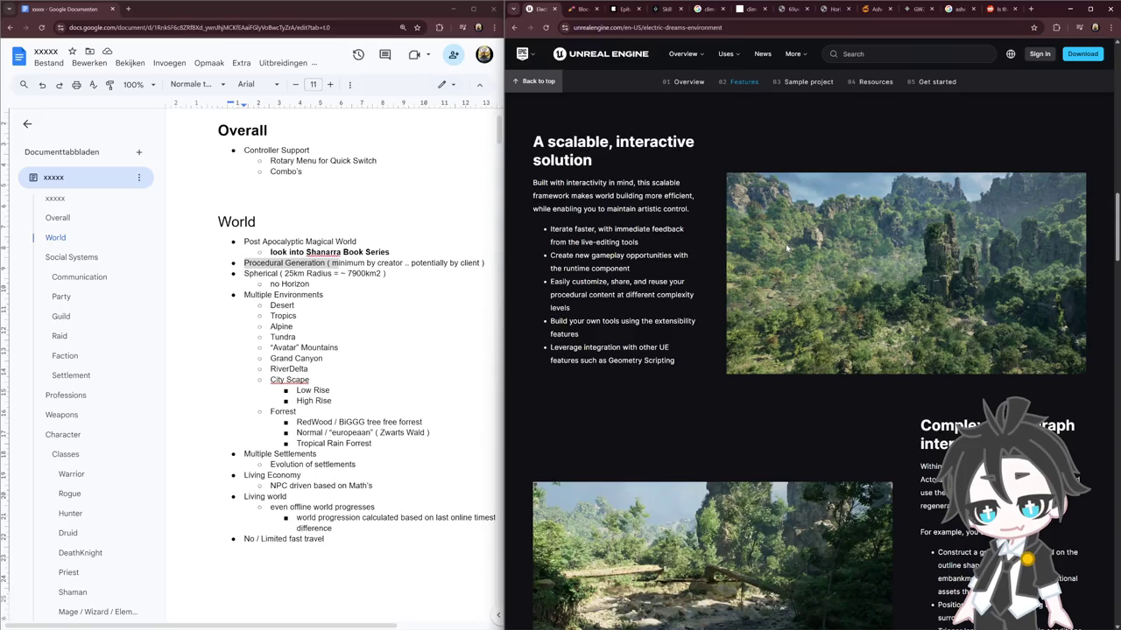
scroll(802, 255, down, 3)
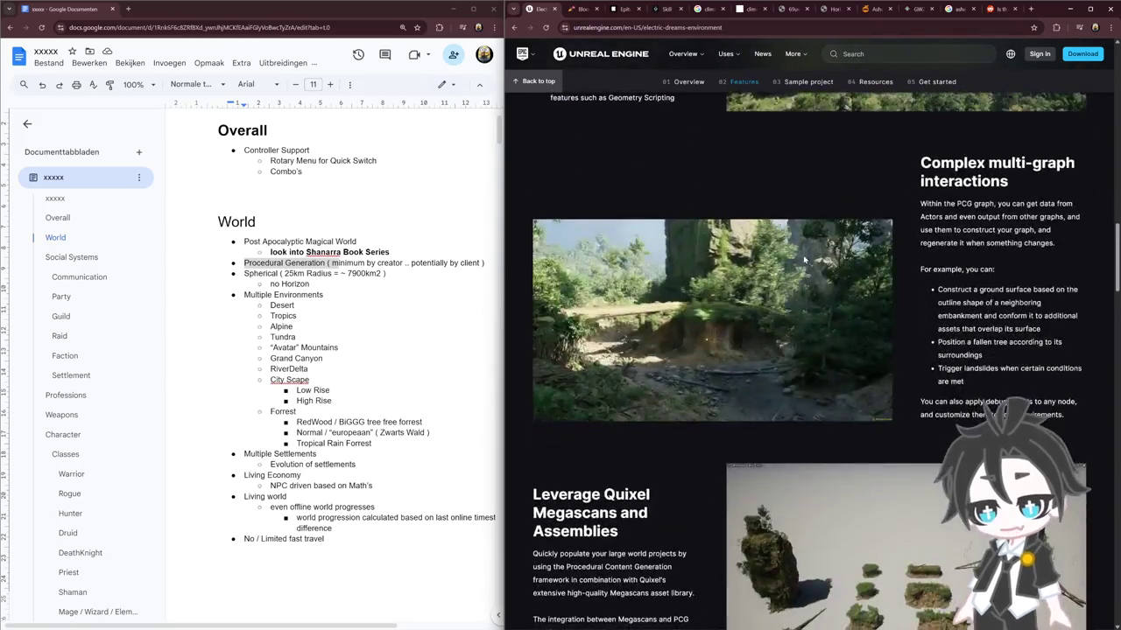
scroll(803, 255, down, 2)
scroll(803, 255, down, 1)
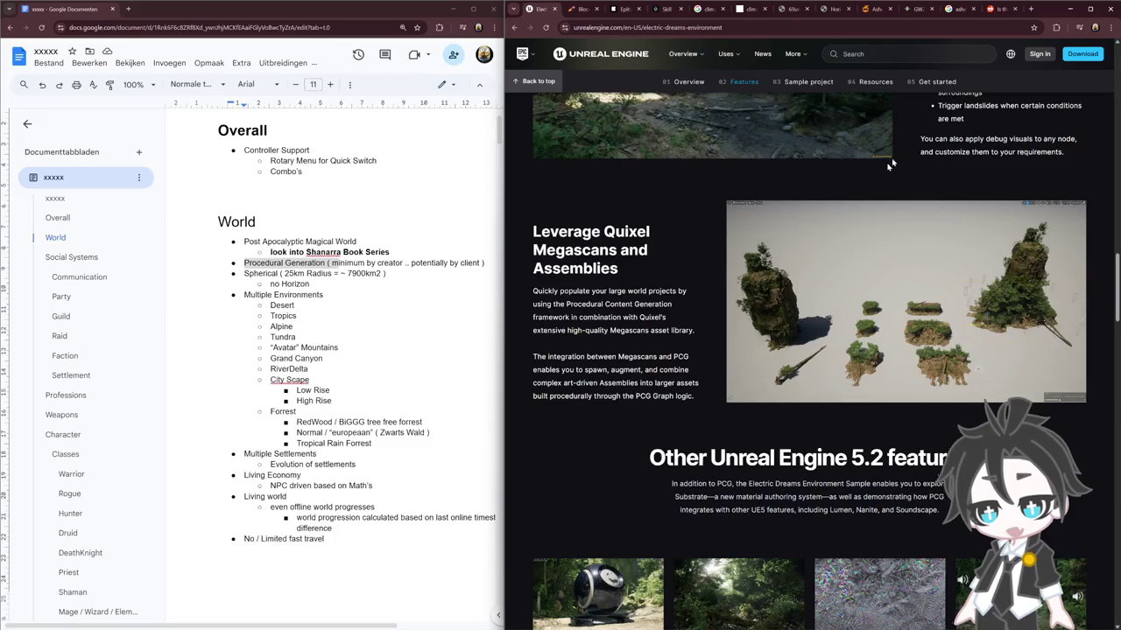
scroll(849, 320, down, 1)
scroll(850, 320, down, 2)
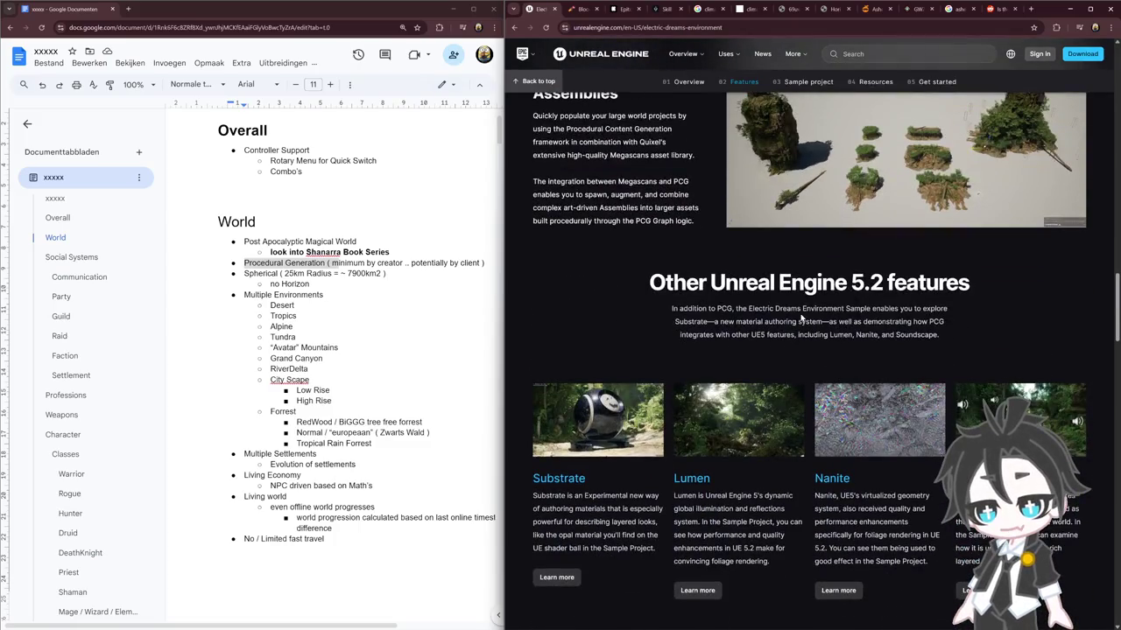
Back in the design document, select the 'No / Limited fast travel' line
scroll(839, 319, up, 3)
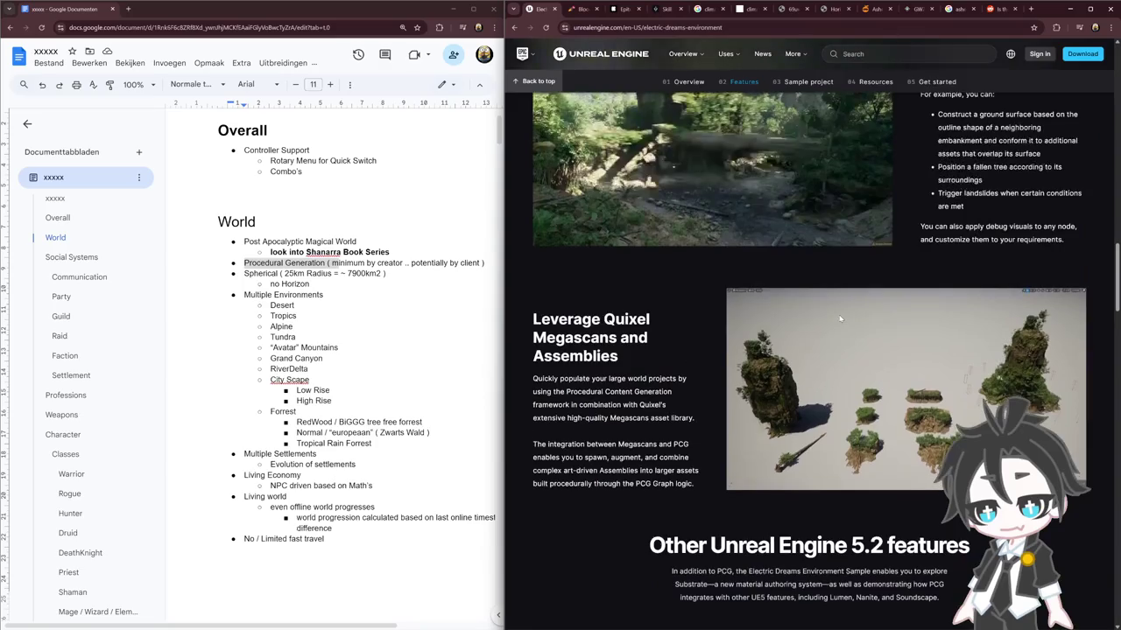
scroll(846, 396, up, 2)
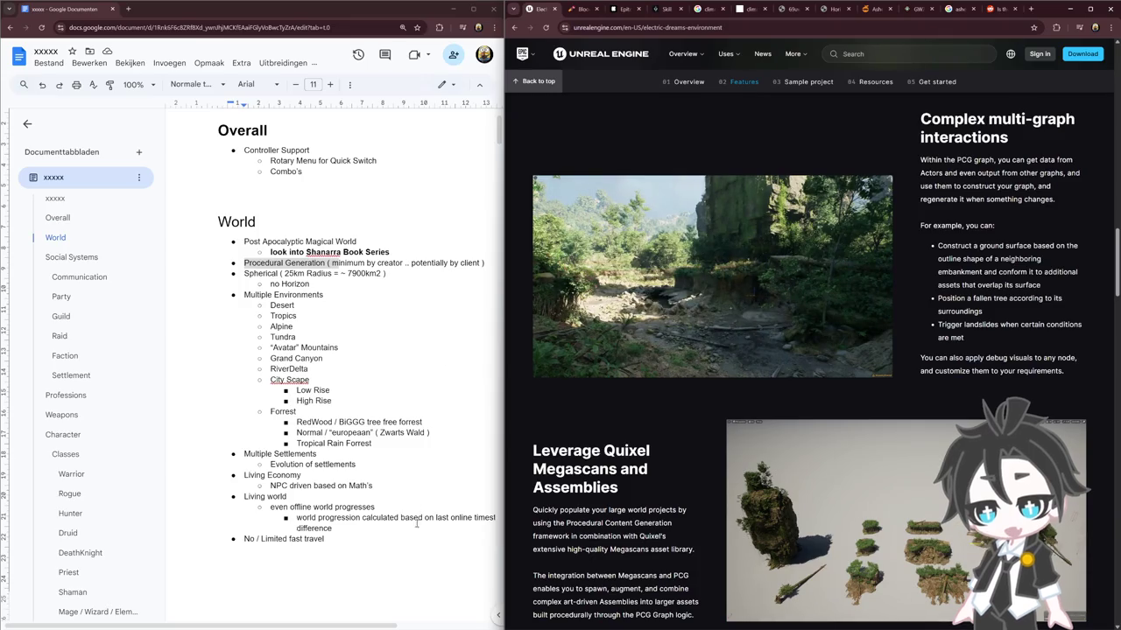
click(406, 559)
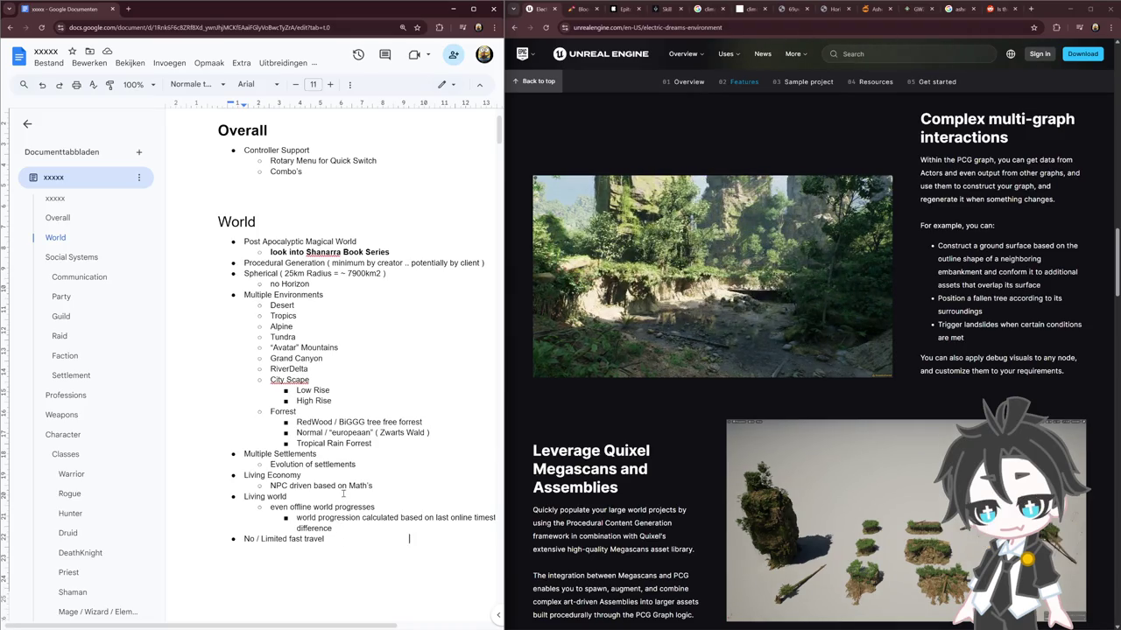
drag(335, 539, 236, 535)
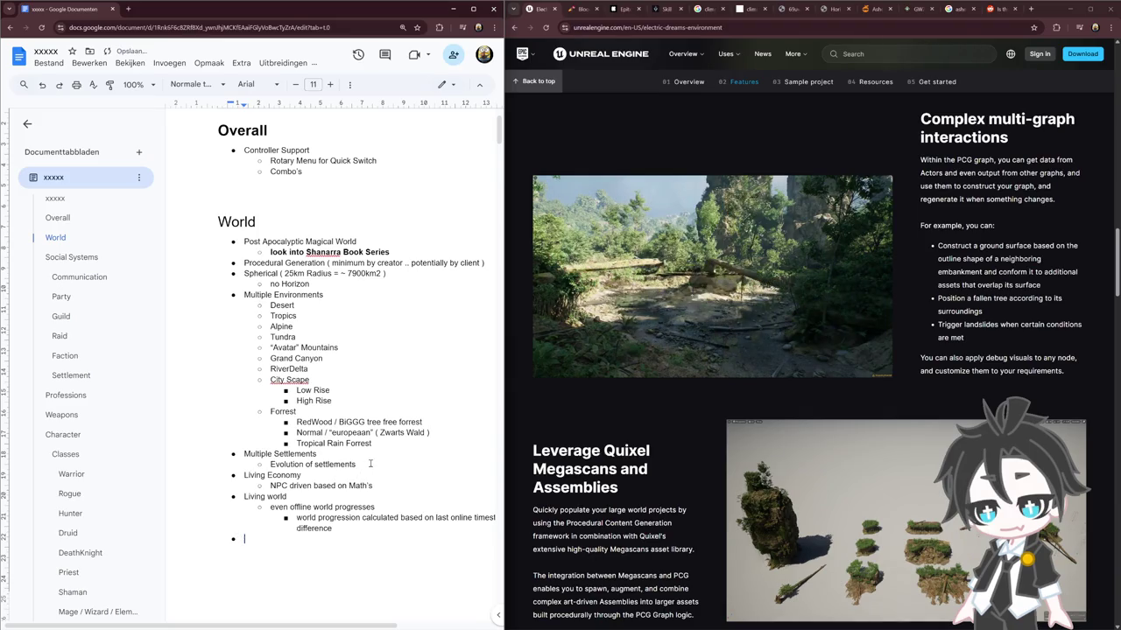
Paste 'No / Limited fast travel' as a sub-bullet after 'Evolution of settlements'
text(No / Limited fast travel)
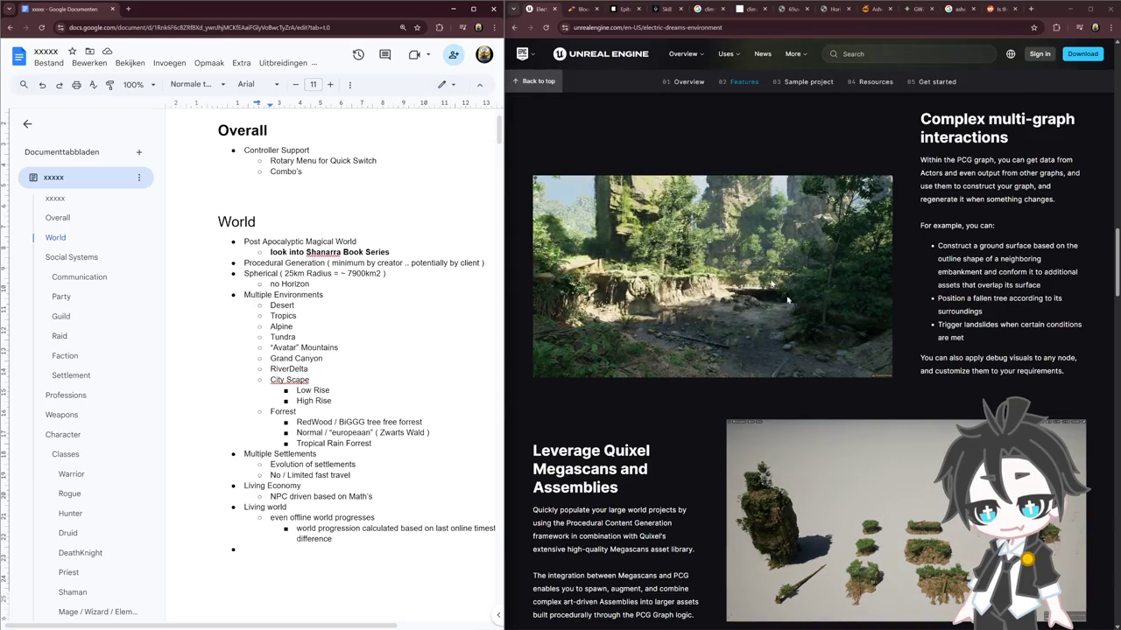
scroll(752, 281, up, 4)
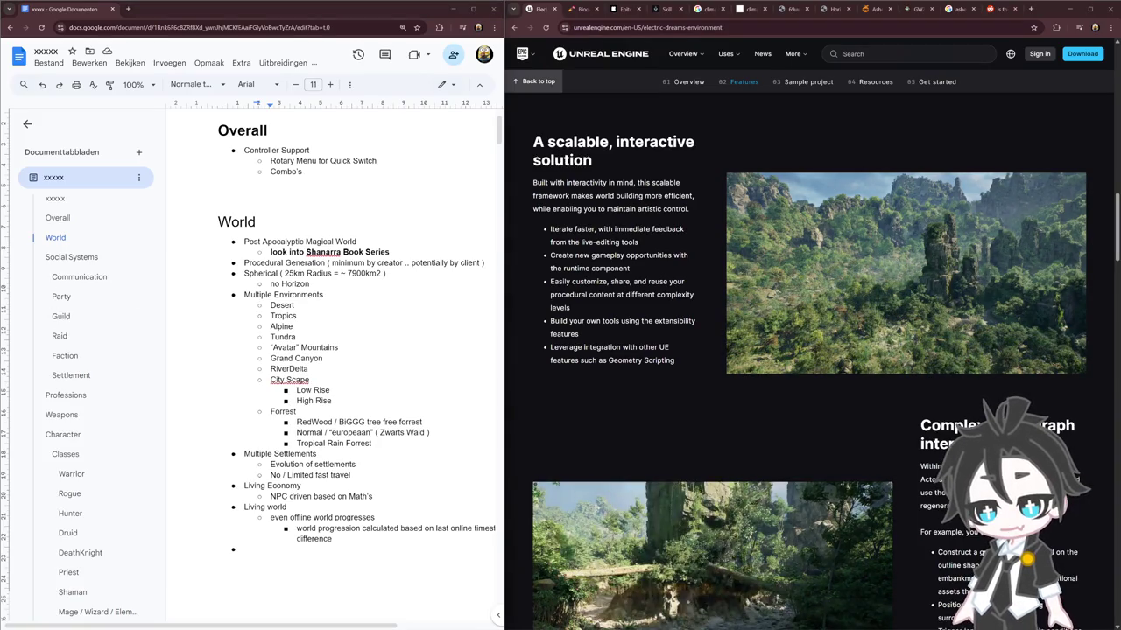
Go to YouTube in a new tab and search 'procedural unrea engine render range'
click(1030, 9)
text(yout)
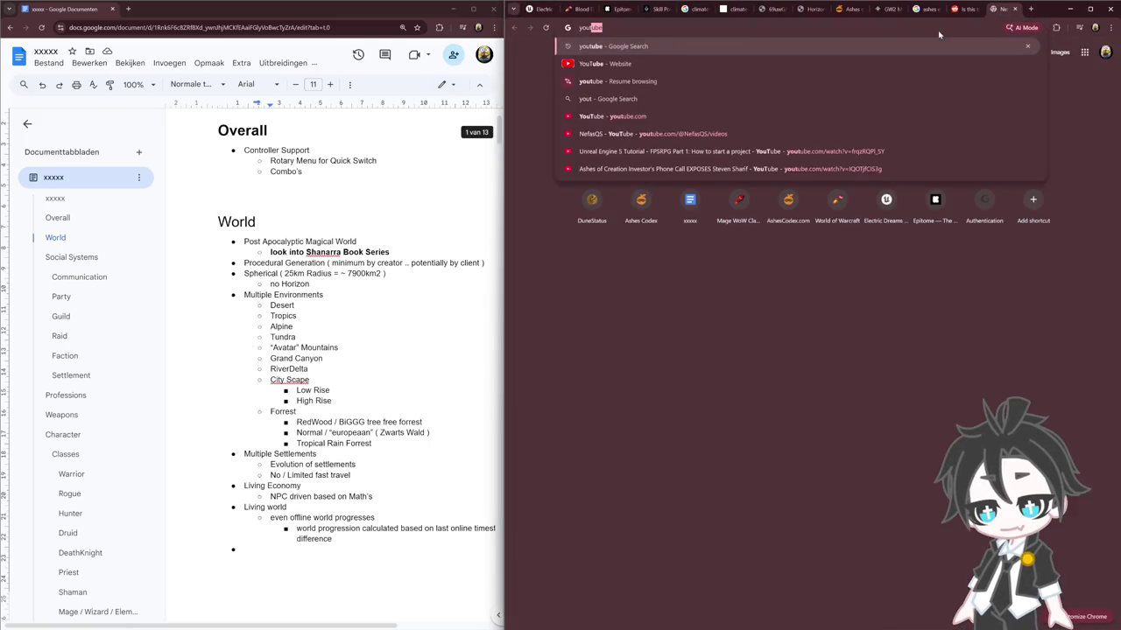
key(Return)
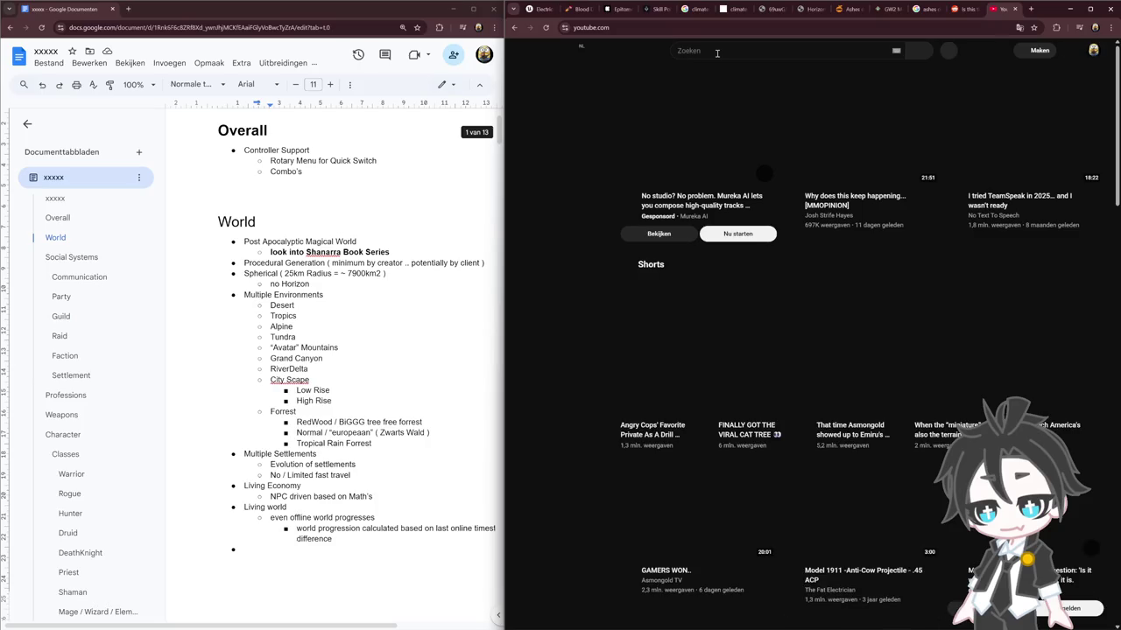
click(716, 51)
text(procedural unrea en)
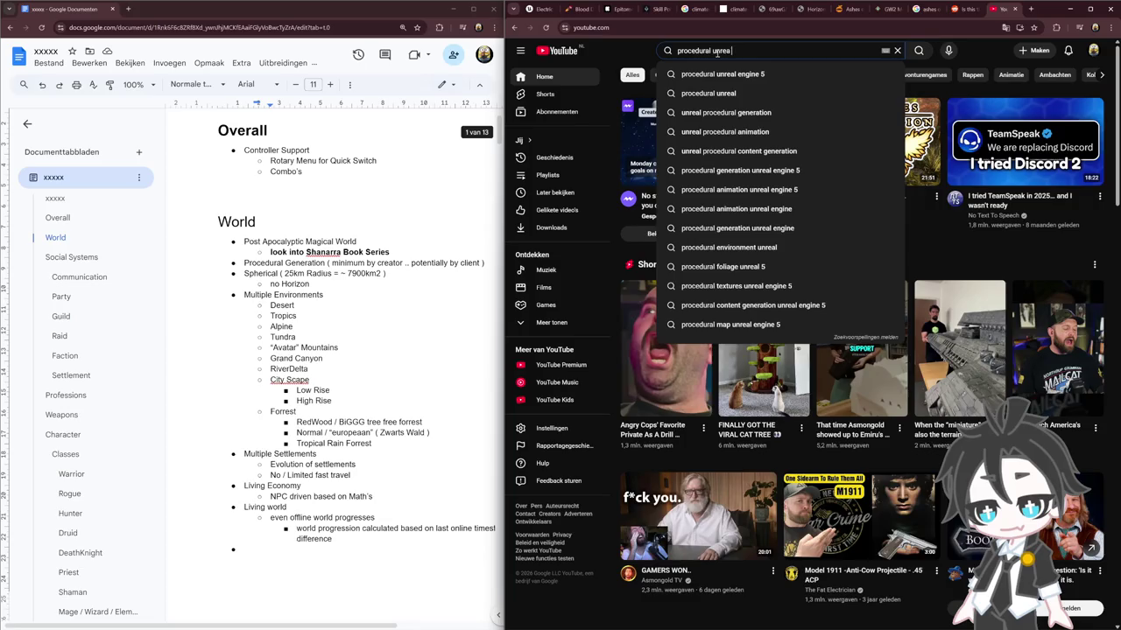
text(gine)
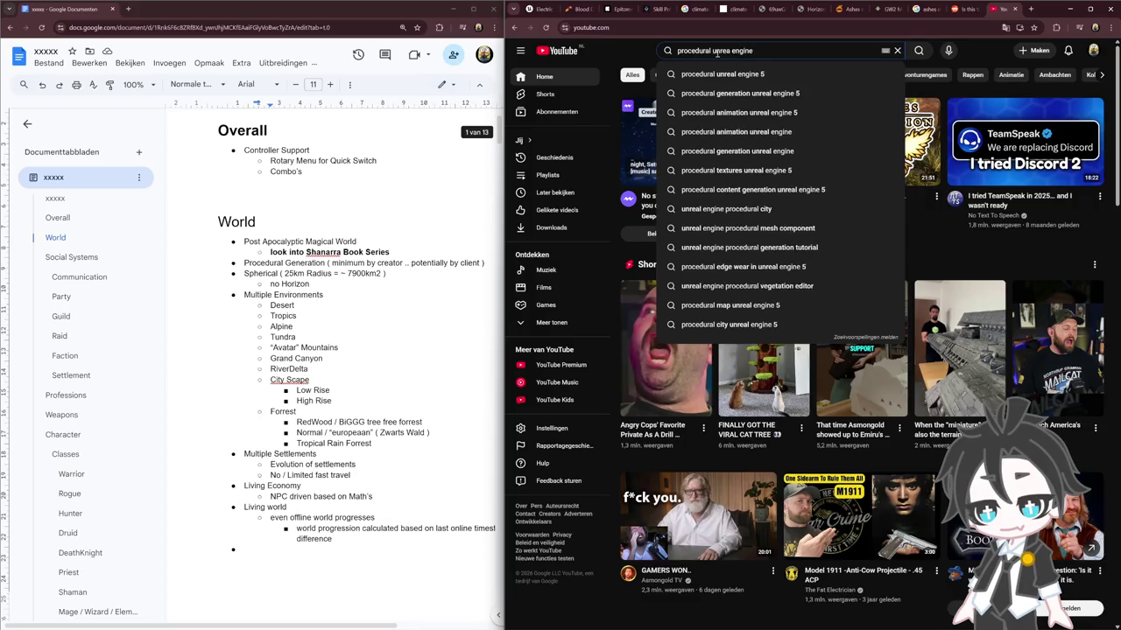
text( render range)
key(Return)
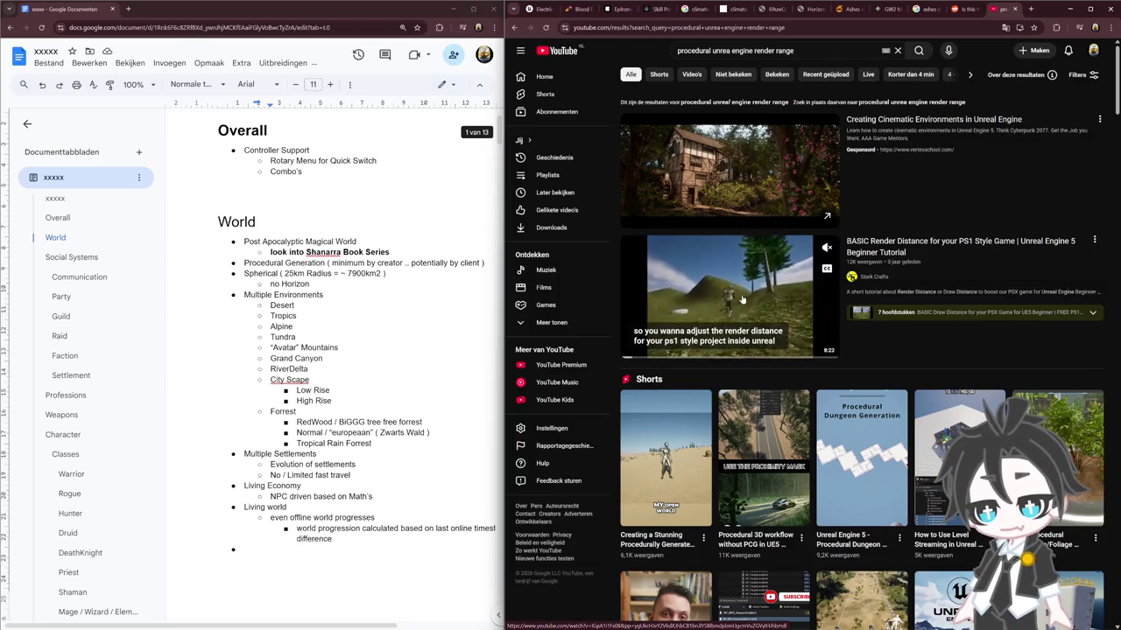
Open the 'Easy Fix' far-distance foliage video from the search results
scroll(740, 302, down, 2)
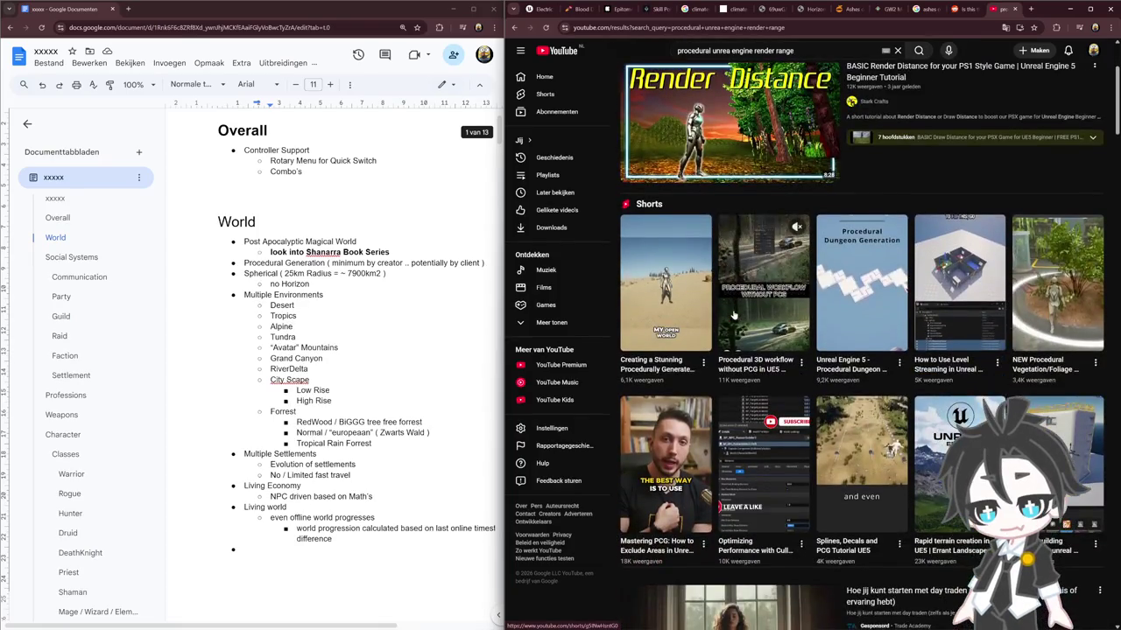
scroll(733, 316, down, 2)
scroll(722, 302, down, 1)
scroll(709, 284, down, 2)
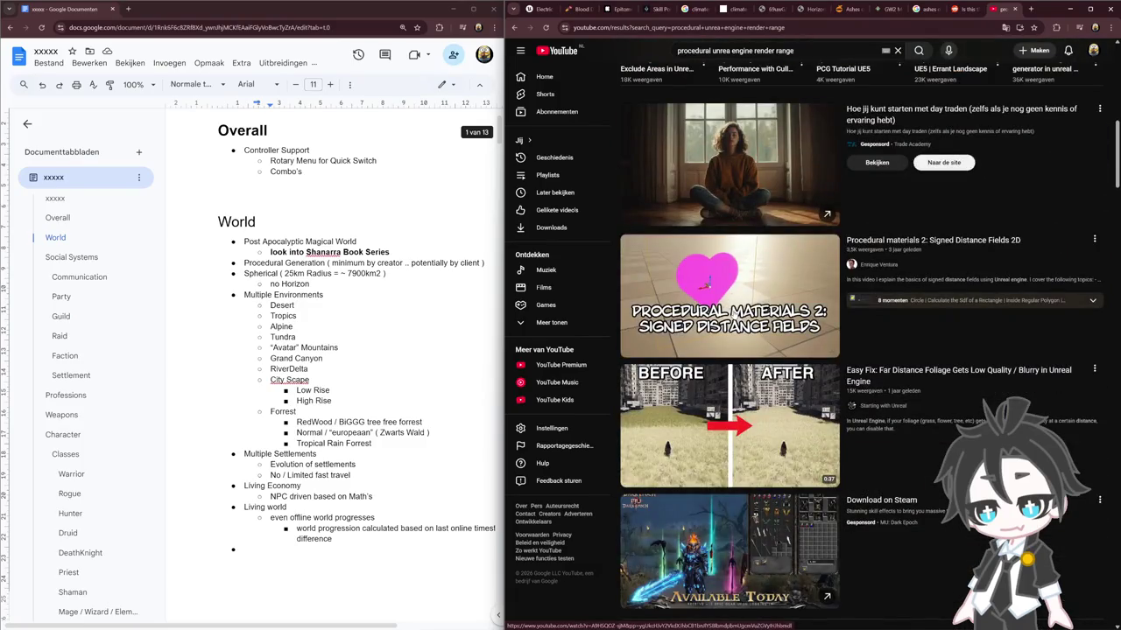
click(779, 432)
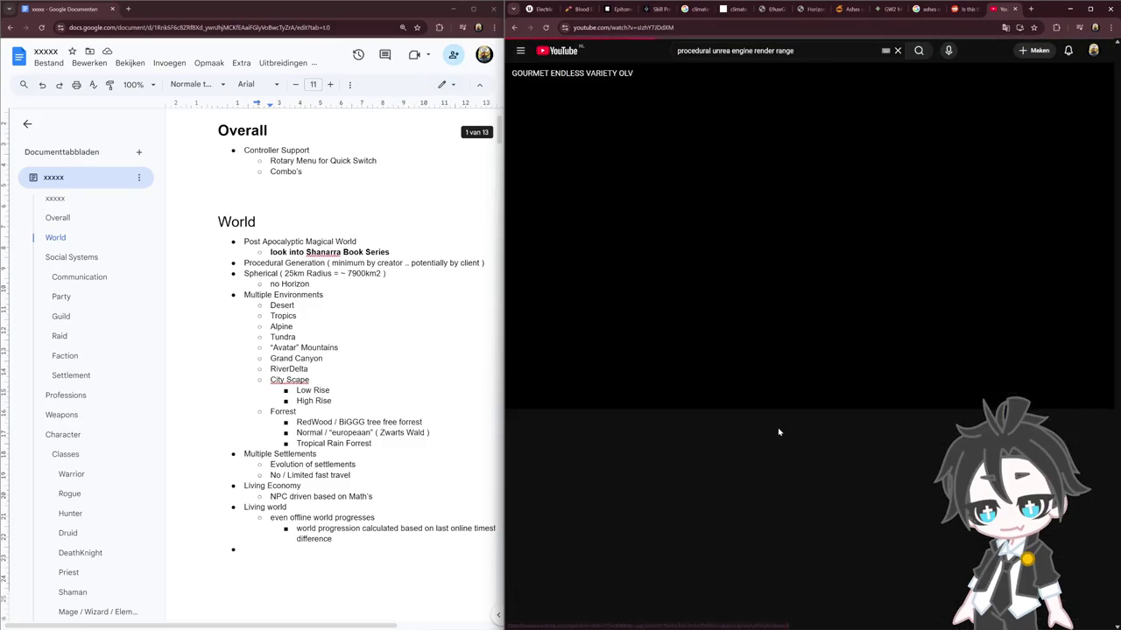
Mute the Easy Fix video, skip ahead to about 0:16, then go back to the results
click(555, 398)
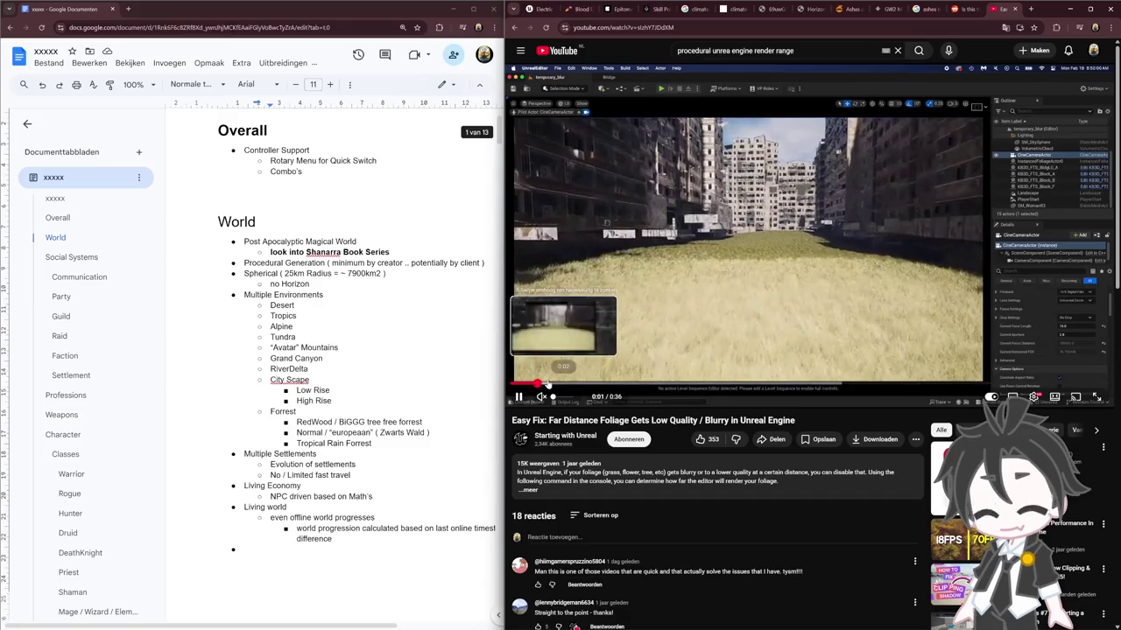
mouse_move(548, 385)
mouse_down()
mouse_move(784, 385)
mouse_move(701, 376)
mouse_up()
scroll(887, 409, down, 3)
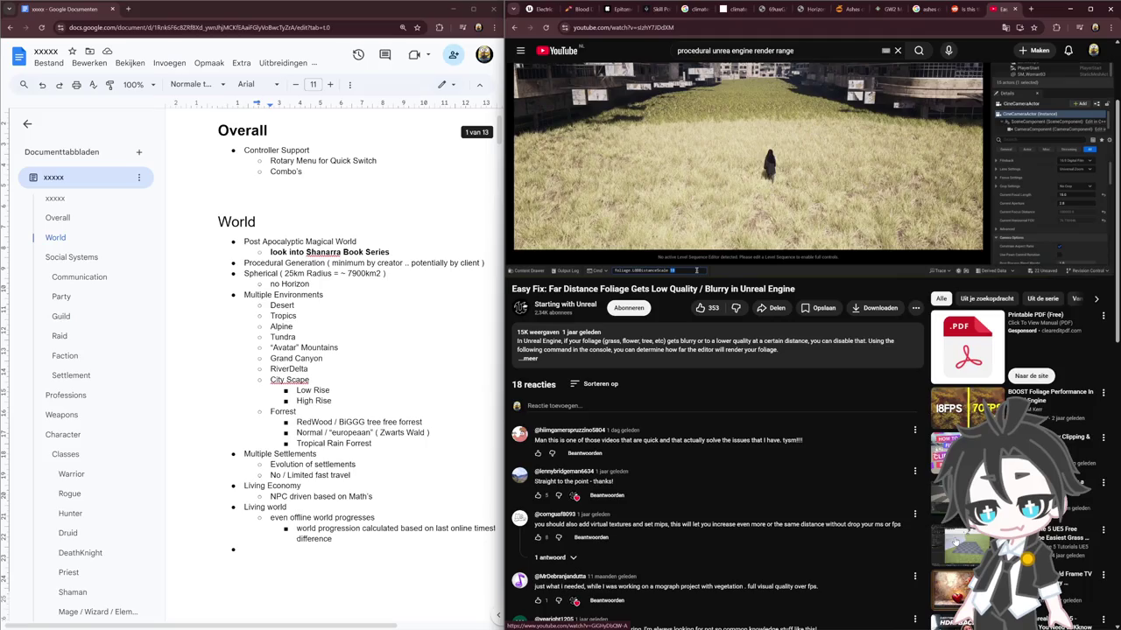
key(alt+Left)
scroll(776, 341, down, 3)
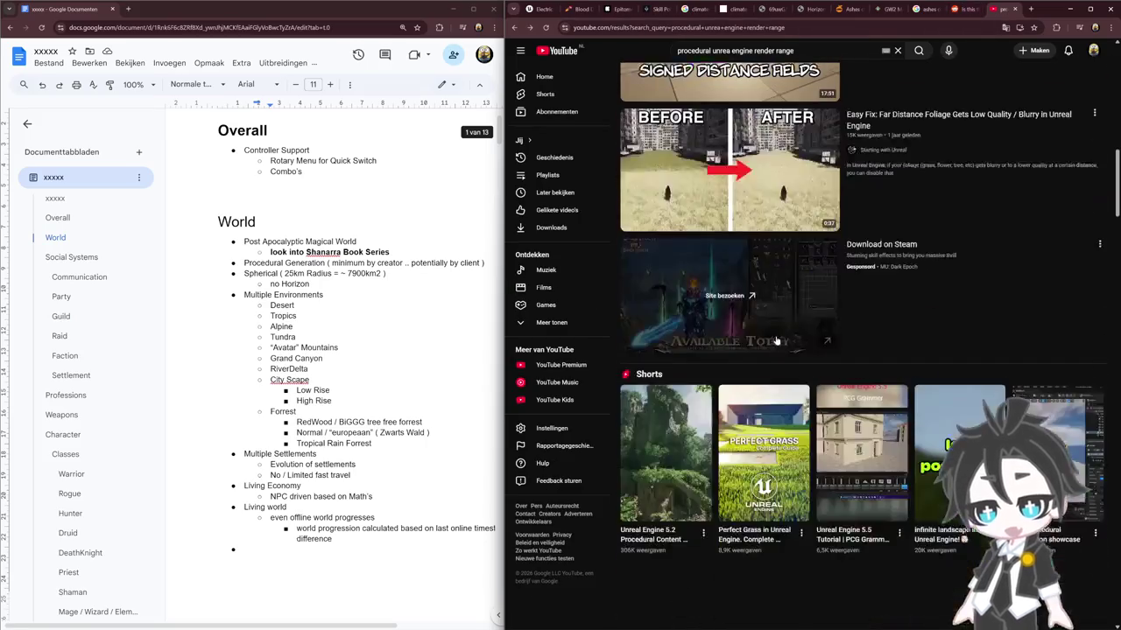
Open 'Beginner guide to Procedural in Unreal Engine' in a new tab and skip to 1:23
scroll(776, 342, down, 6)
scroll(775, 342, down, 4)
scroll(776, 342, up, 1)
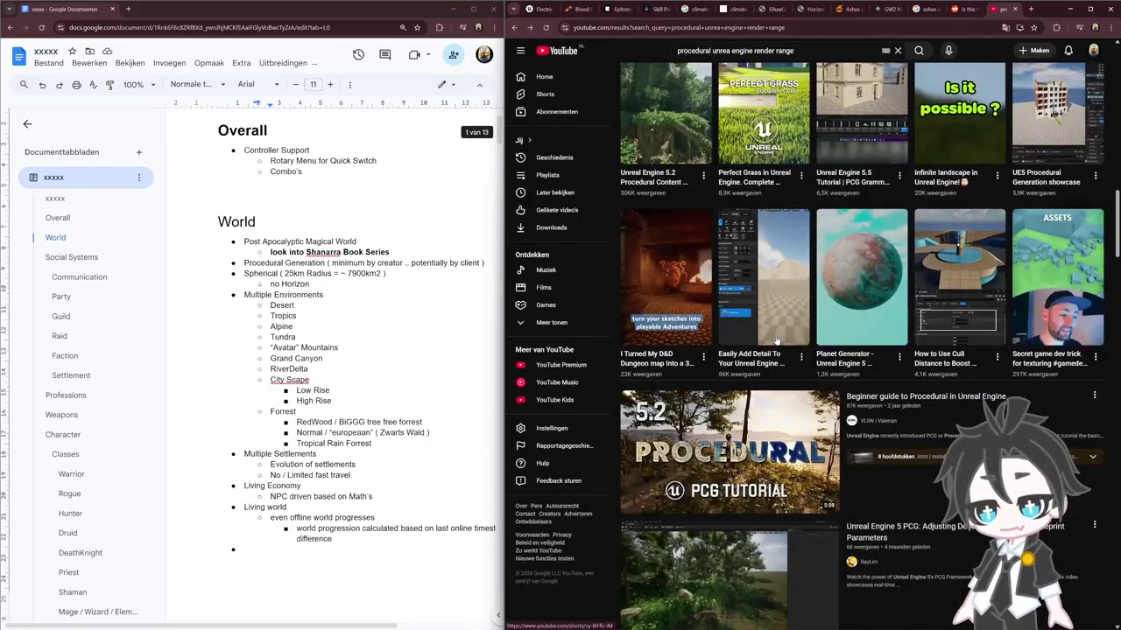
scroll(776, 342, down, 2)
mouse_move(730, 451)
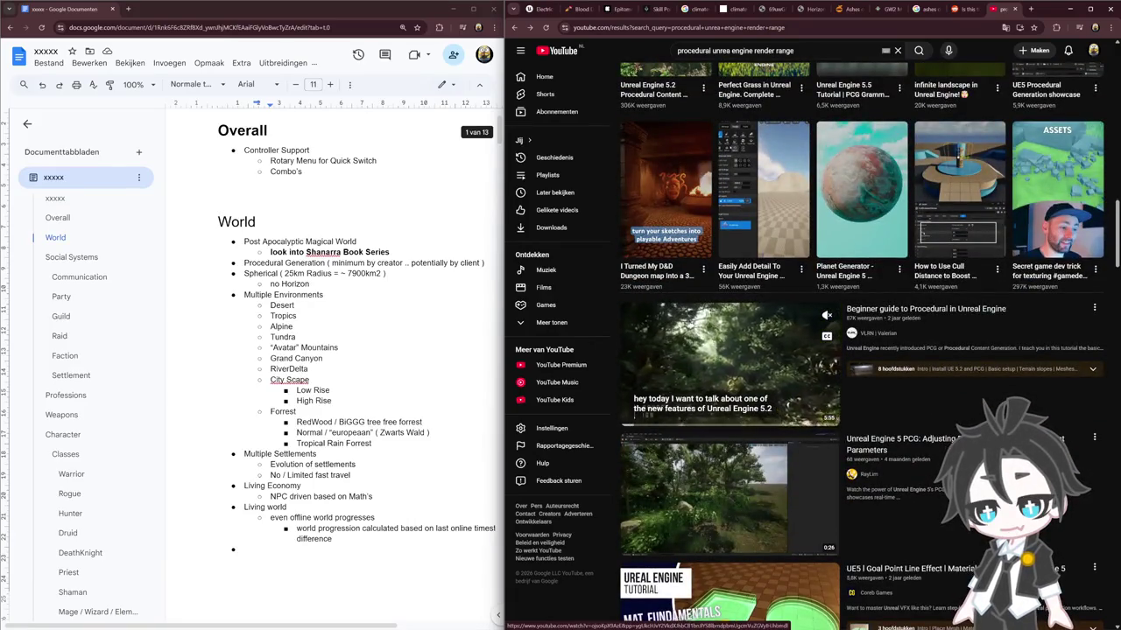
right_click(723, 347)
click(763, 359)
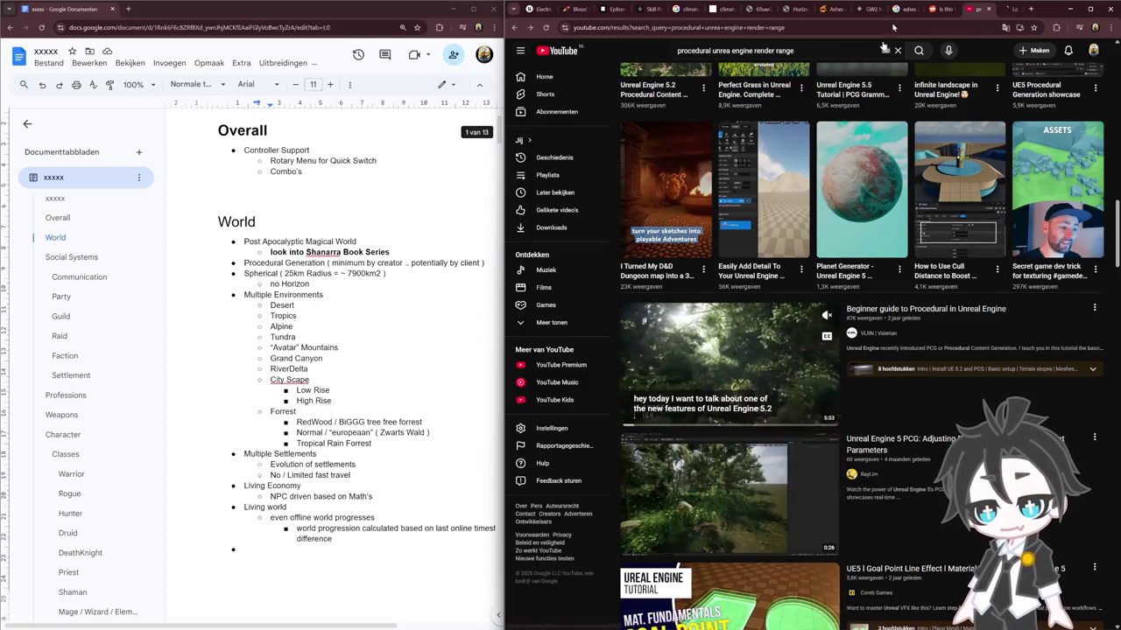
click(1010, 11)
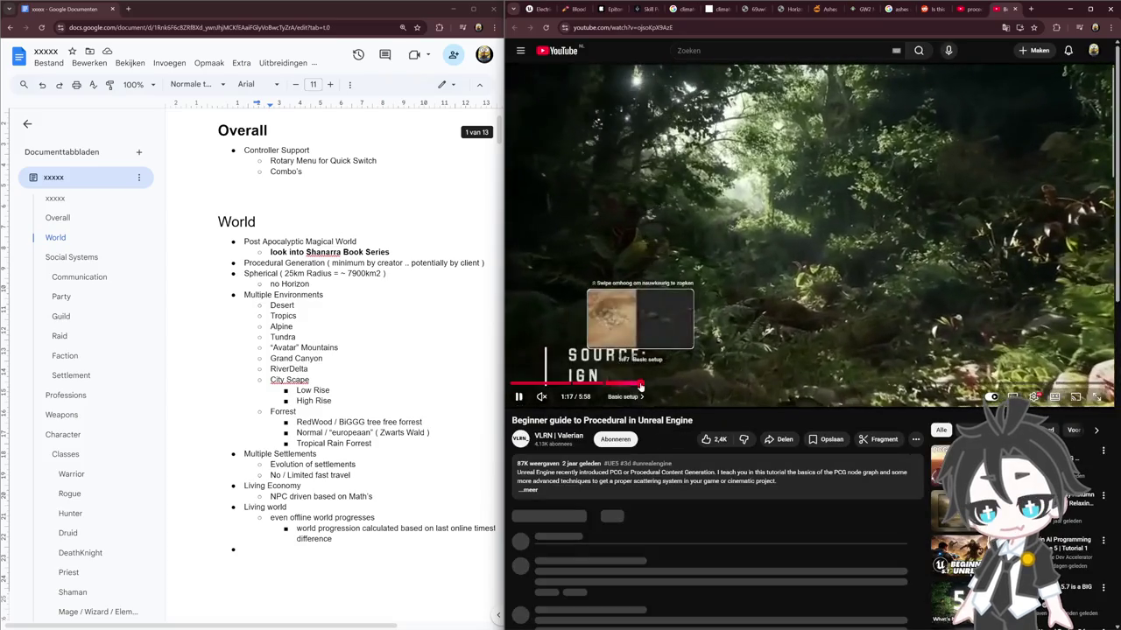
drag(638, 382, 724, 383)
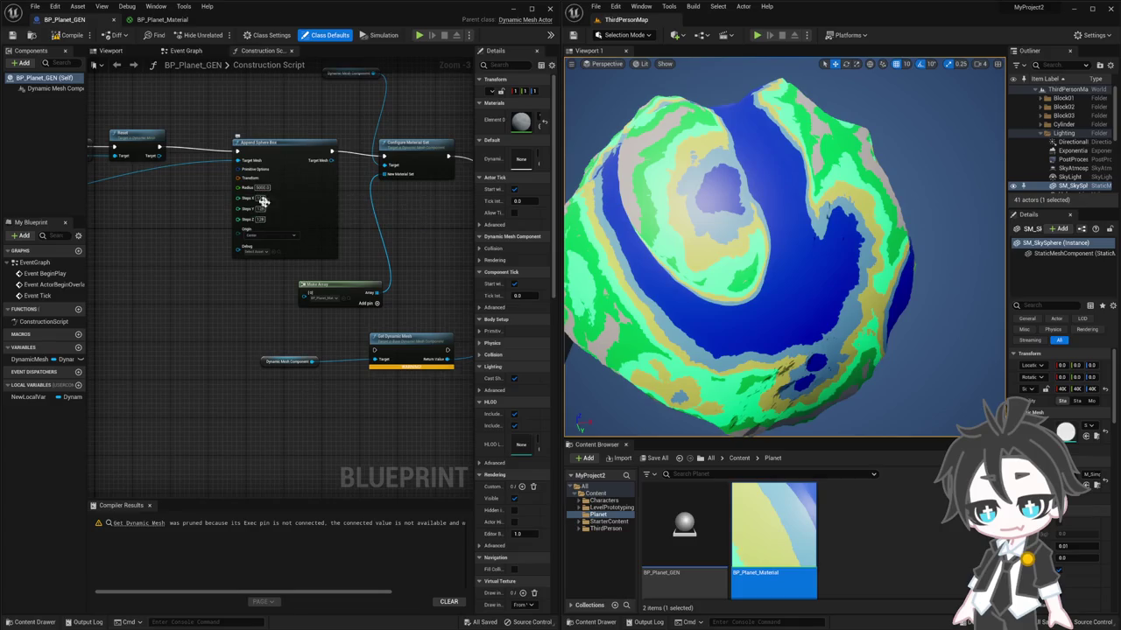
Select the BP_Planet_GEN planet, show it as wireframe, and orbit closer to its surface
click(777, 277)
key(F1)
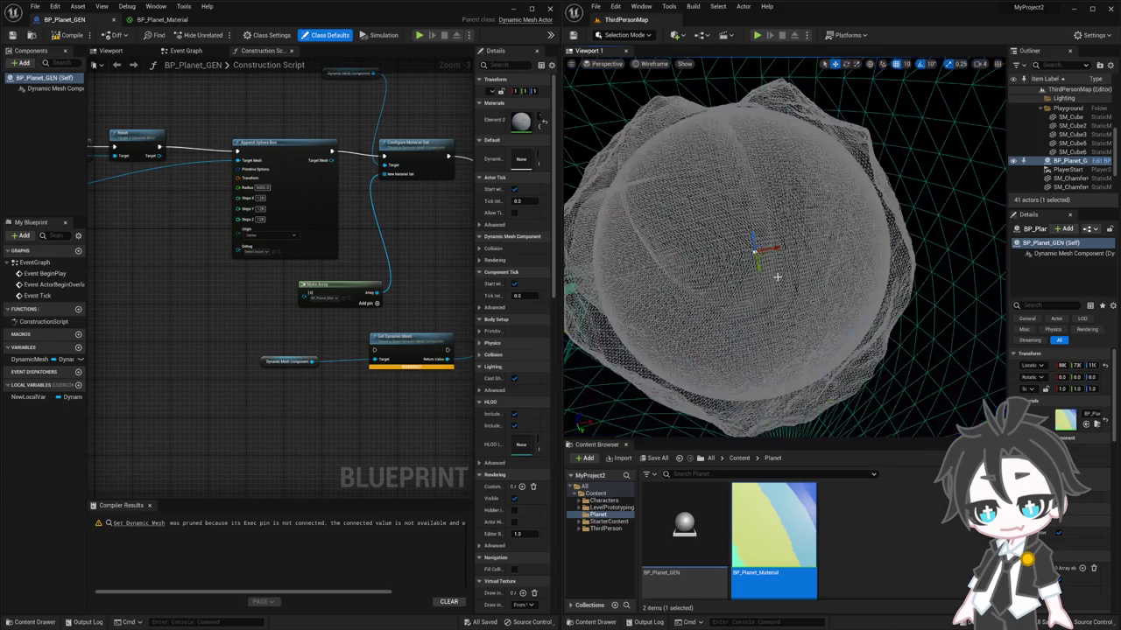
drag(736, 280, 779, 245)
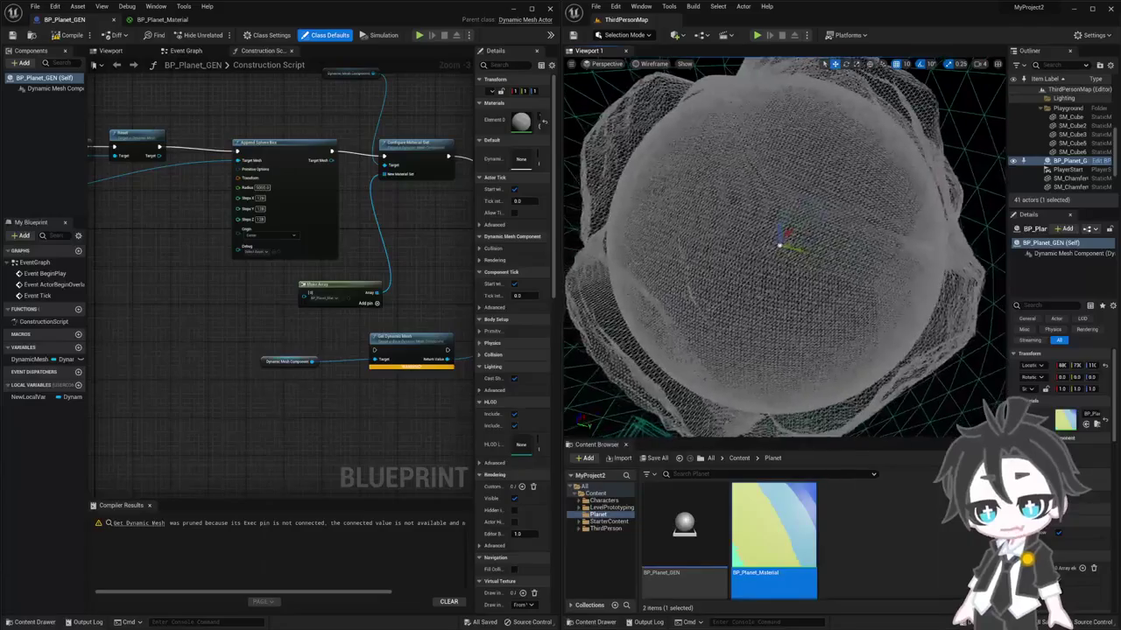
mouse_move(733, 206)
mouse_down()
mouse_move(767, 259)
mouse_move(717, 271)
mouse_move(743, 358)
mouse_move(775, 212)
mouse_up()
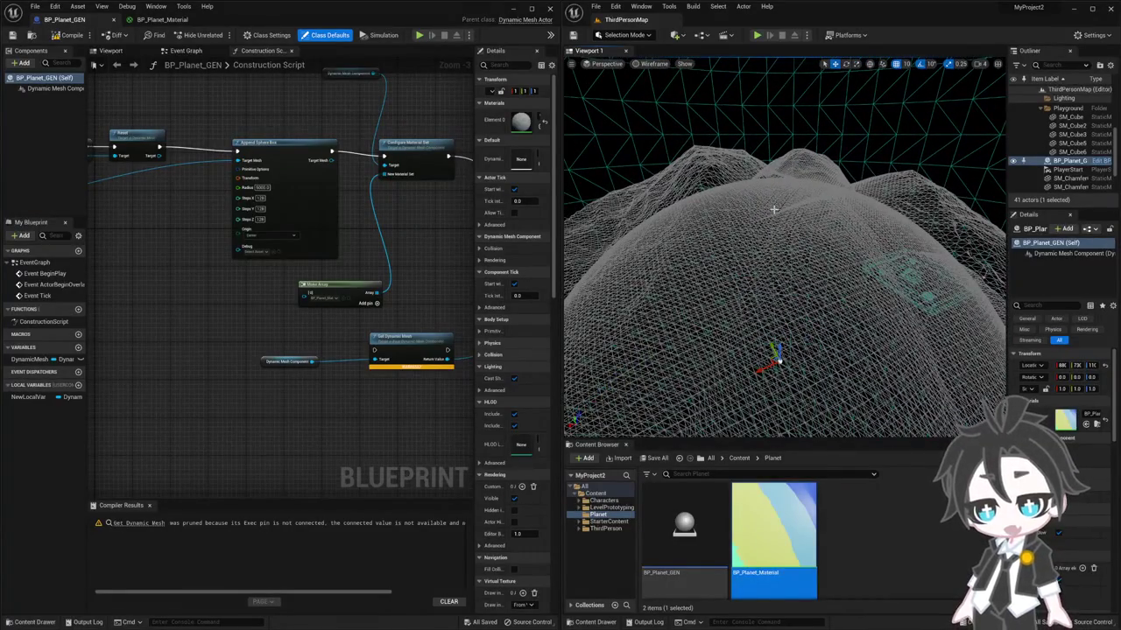
drag(780, 359, 782, 199)
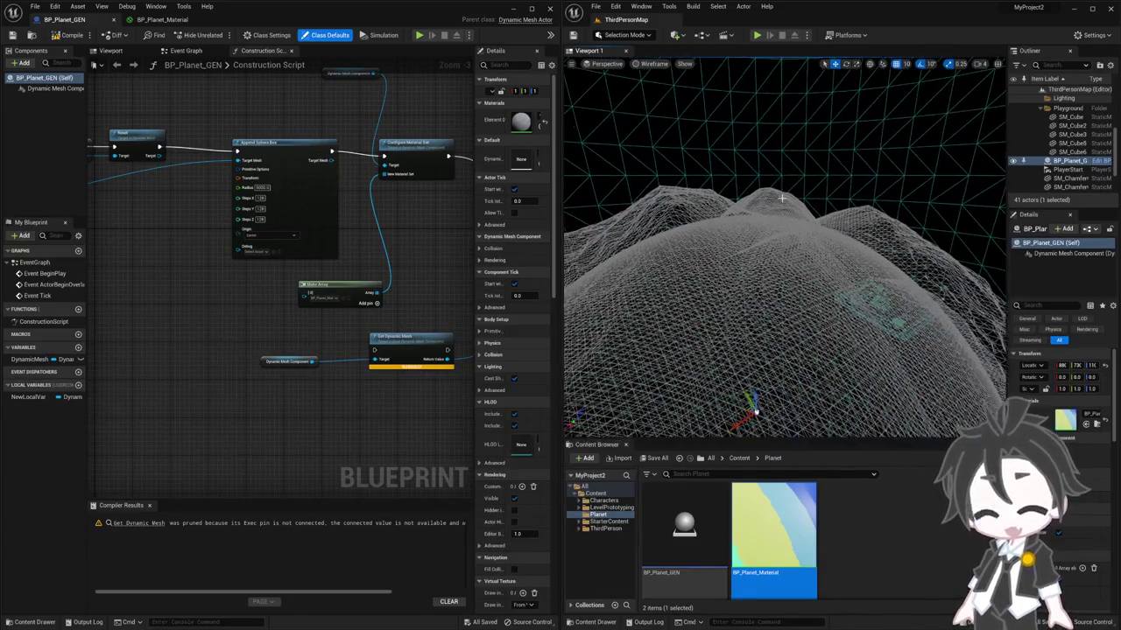
drag(669, 195, 683, 262)
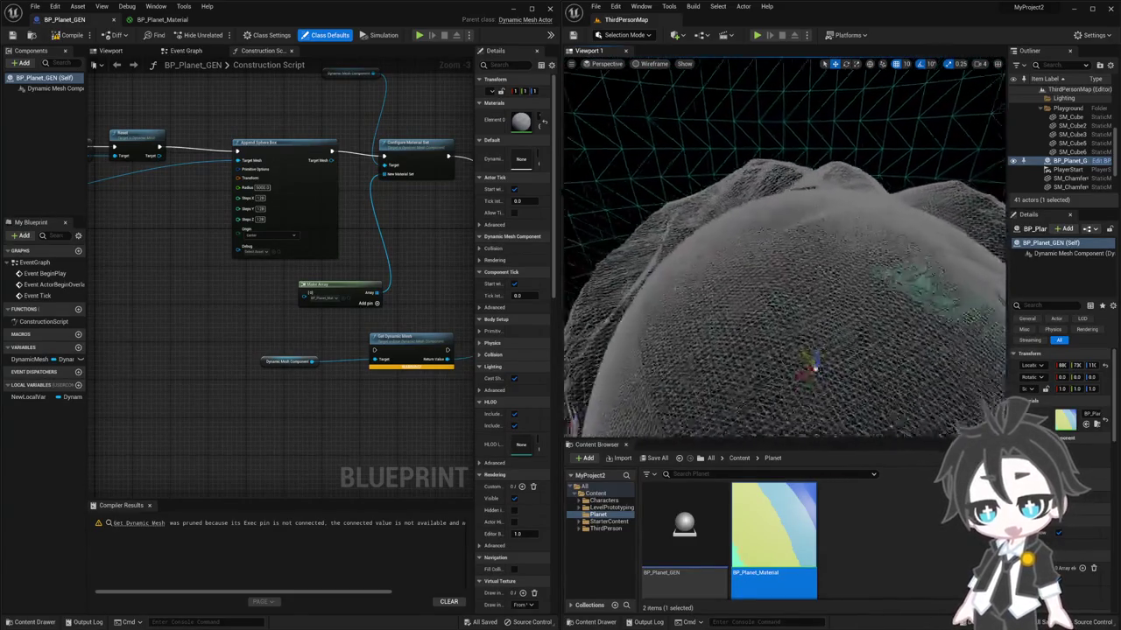
mouse_move(783, 263)
mouse_down()
mouse_move(788, 210)
mouse_move(788, 262)
mouse_up()
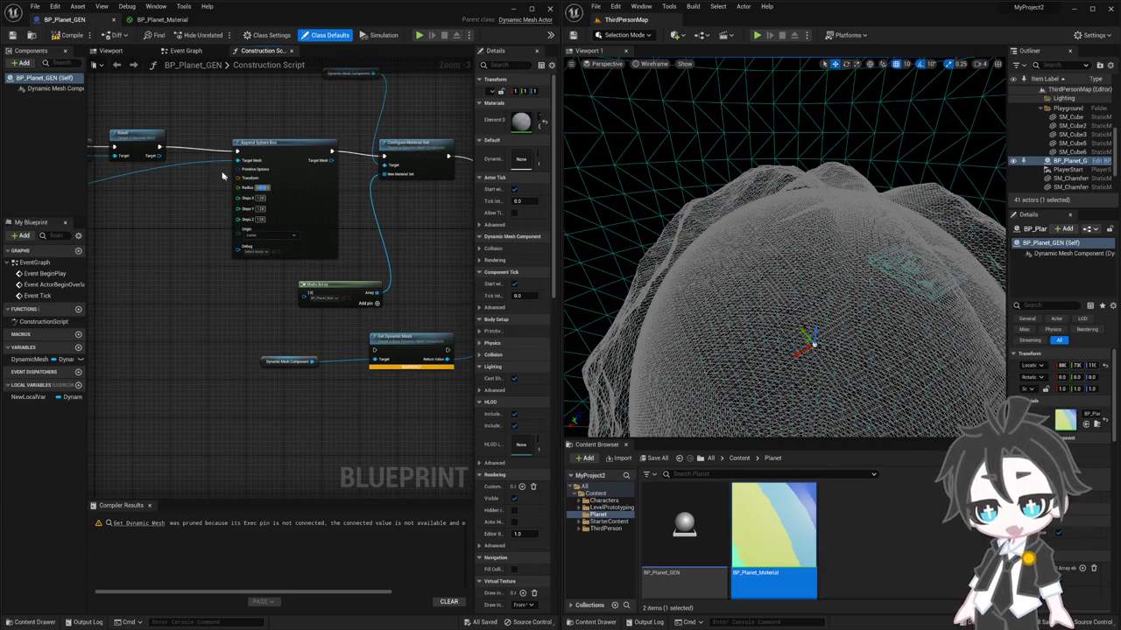
Keep orbiting and zooming to inspect the wireframe planet's surface from other angles
drag(704, 281, 735, 289)
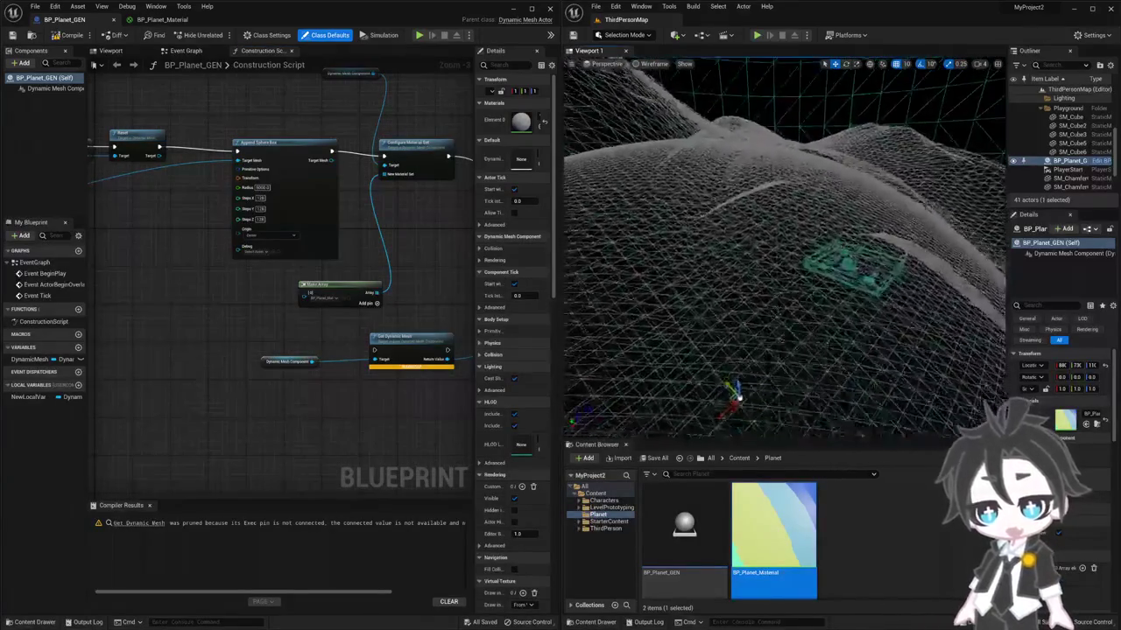
mouse_move(738, 332)
mouse_down()
mouse_move(841, 331)
mouse_move(798, 335)
mouse_up()
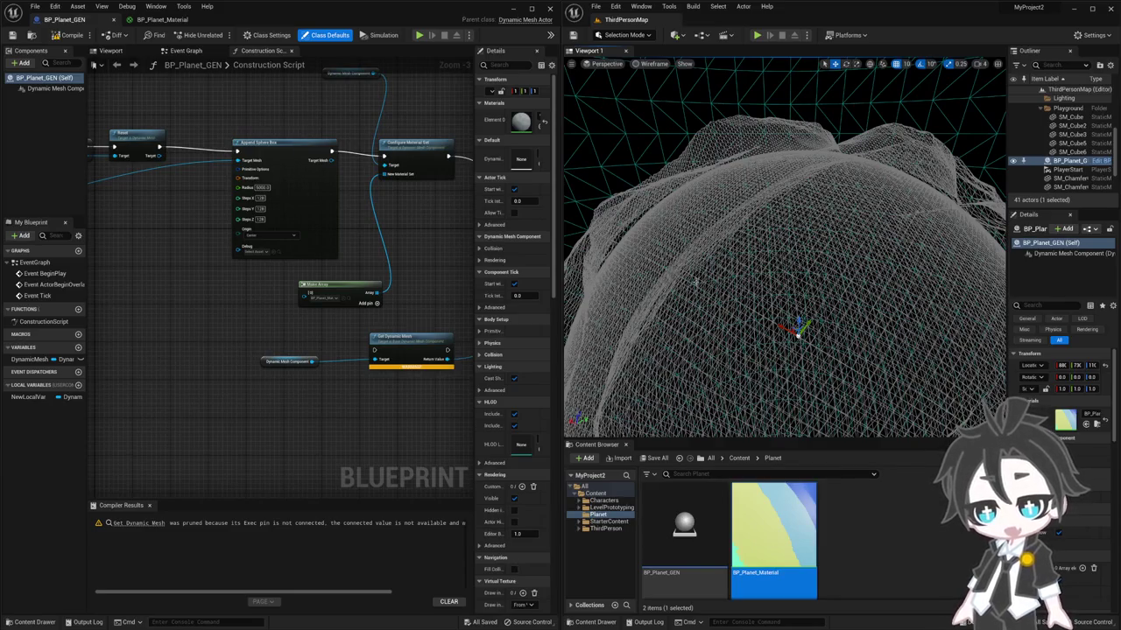
scroll(696, 282, down, 3)
scroll(696, 282, down, 3)
scroll(696, 282, down, 3)
scroll(696, 282, down, 3)
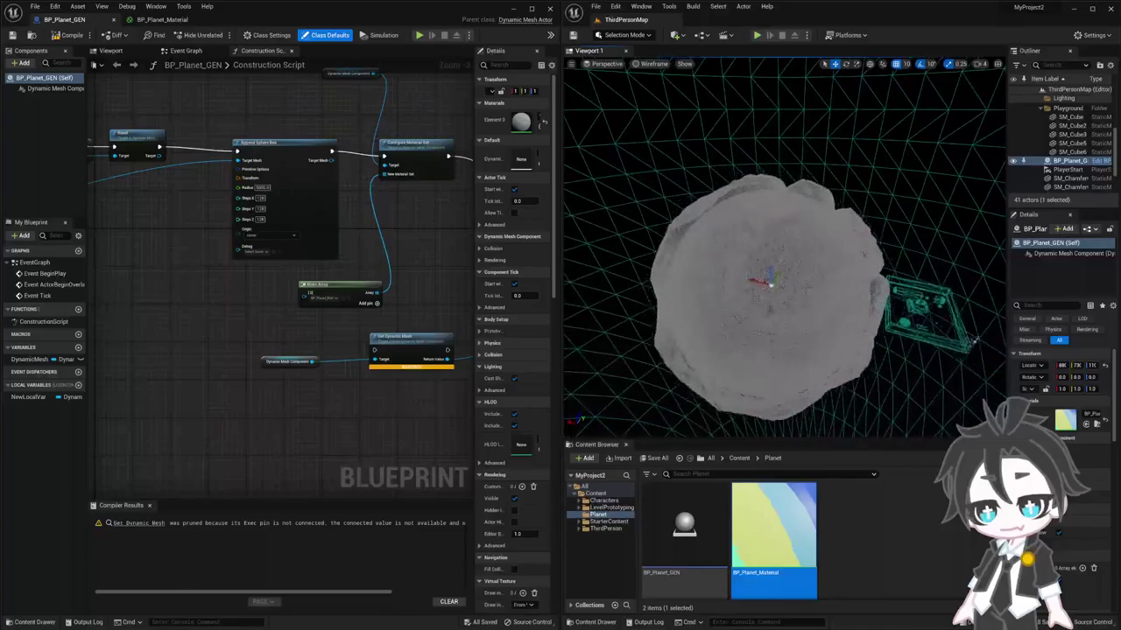
scroll(767, 298, up, 2)
scroll(767, 298, up, 2)
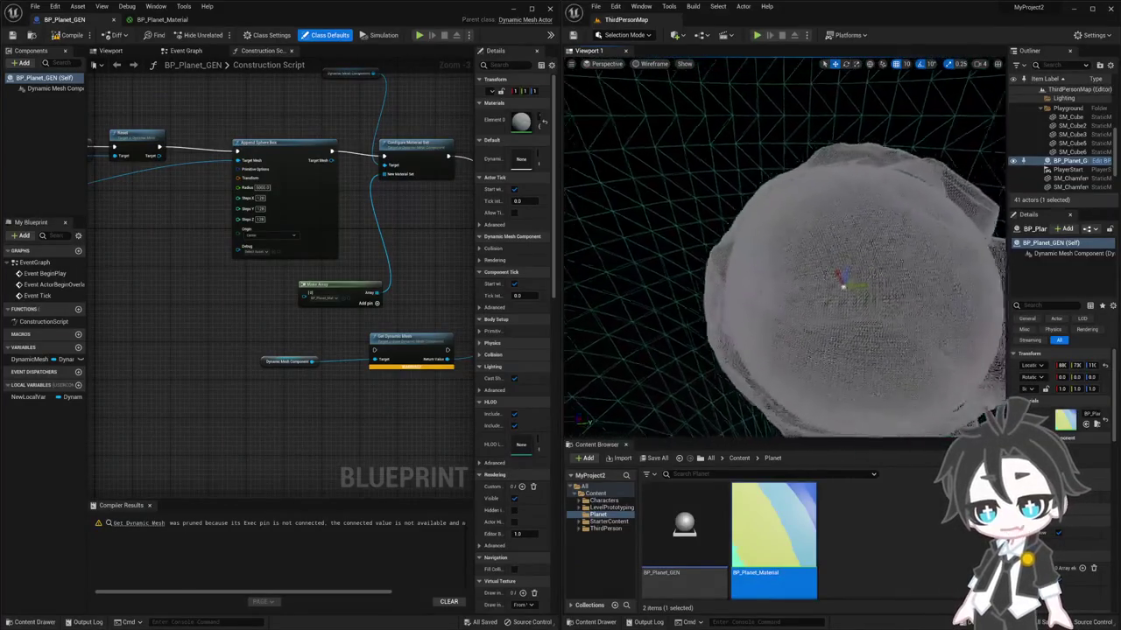
drag(723, 177, 723, 132)
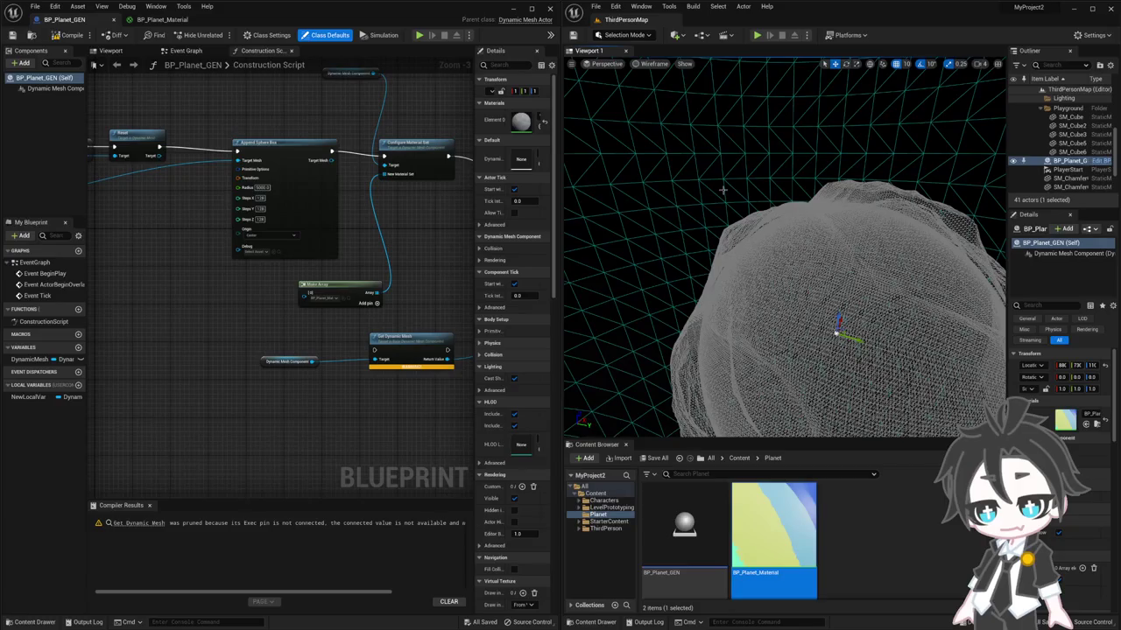
Return to lit shading, frame the planet, and drag it around to regenerate its terrain
key(alt+4)
mouse_move(788, 263)
mouse_down()
mouse_move(788, 206)
mouse_move(777, 241)
mouse_up()
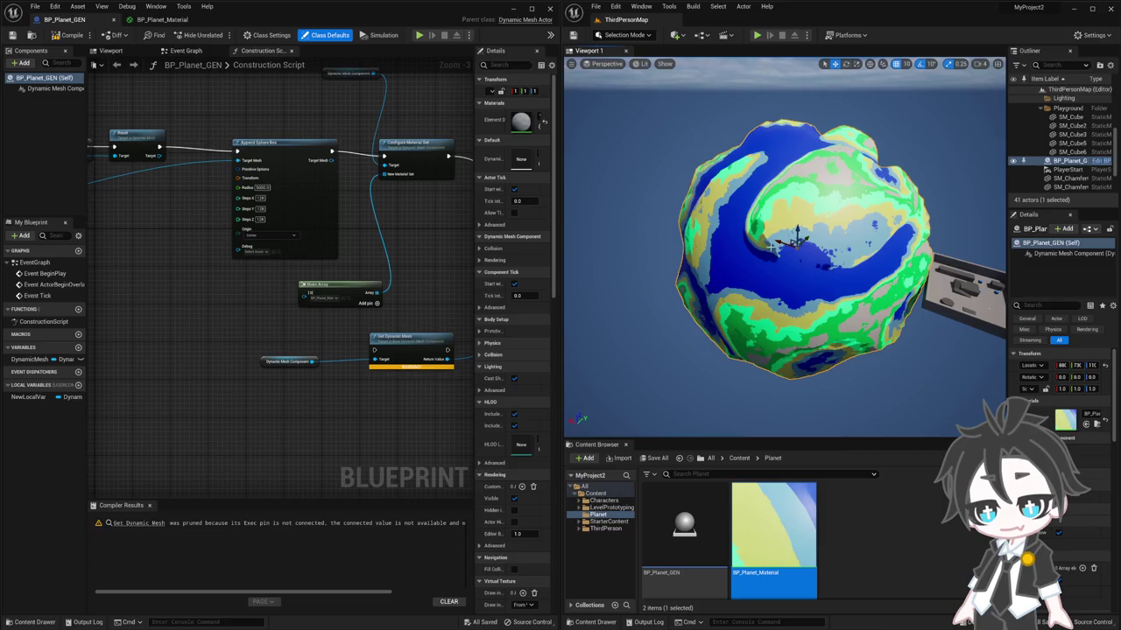
drag(773, 202, 758, 153)
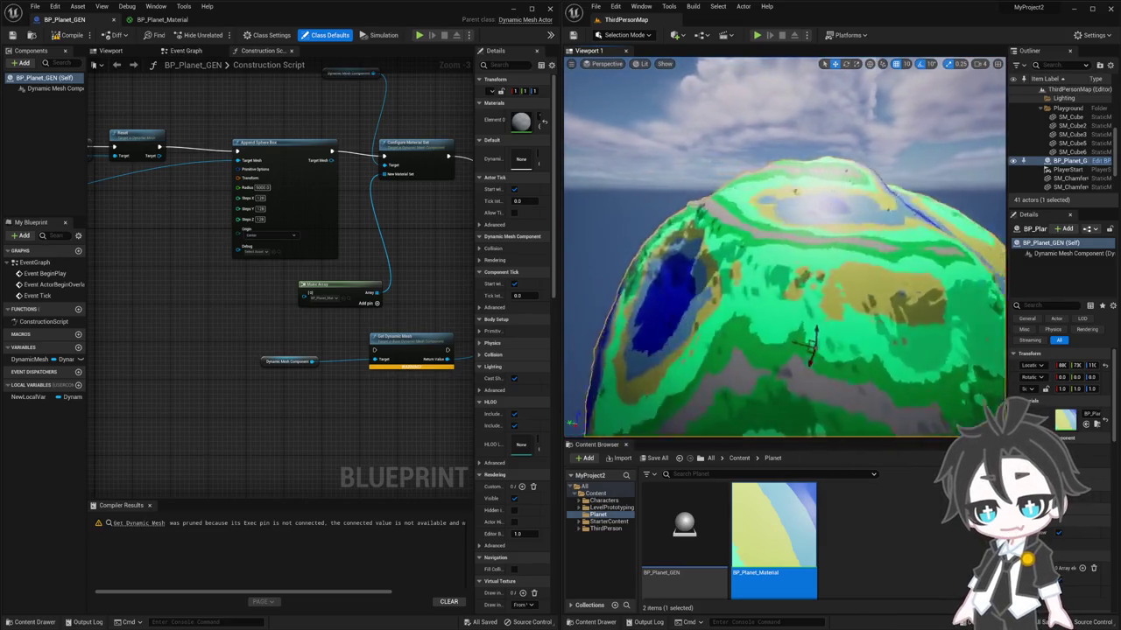
key(f)
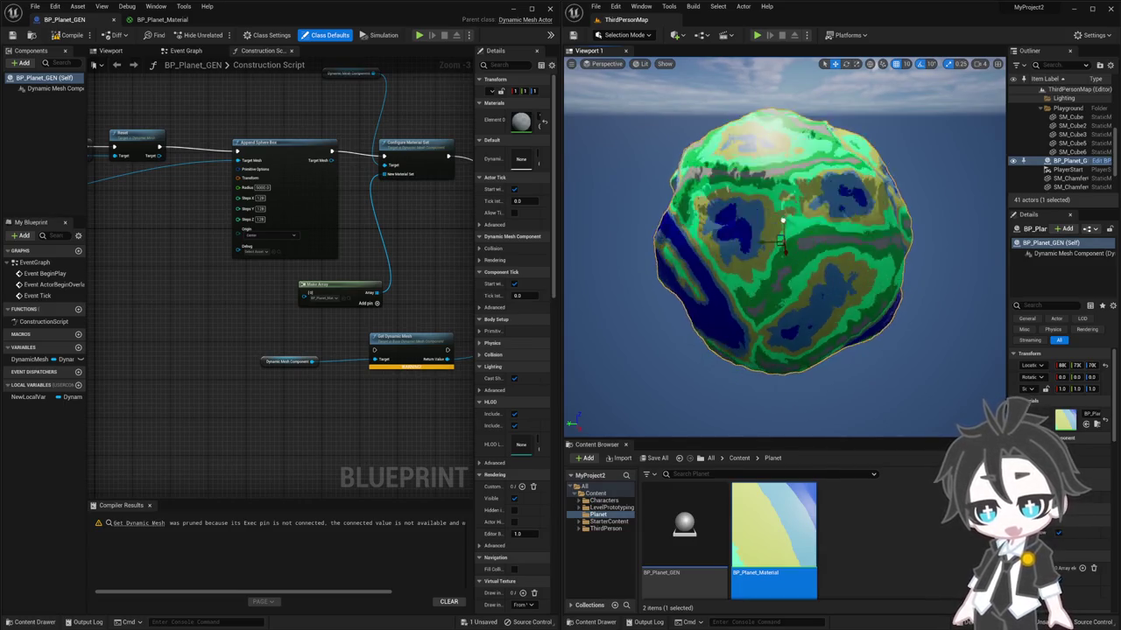
mouse_move(1090, 365)
mouse_down()
mouse_move(1073, 365)
mouse_move(1107, 365)
mouse_up()
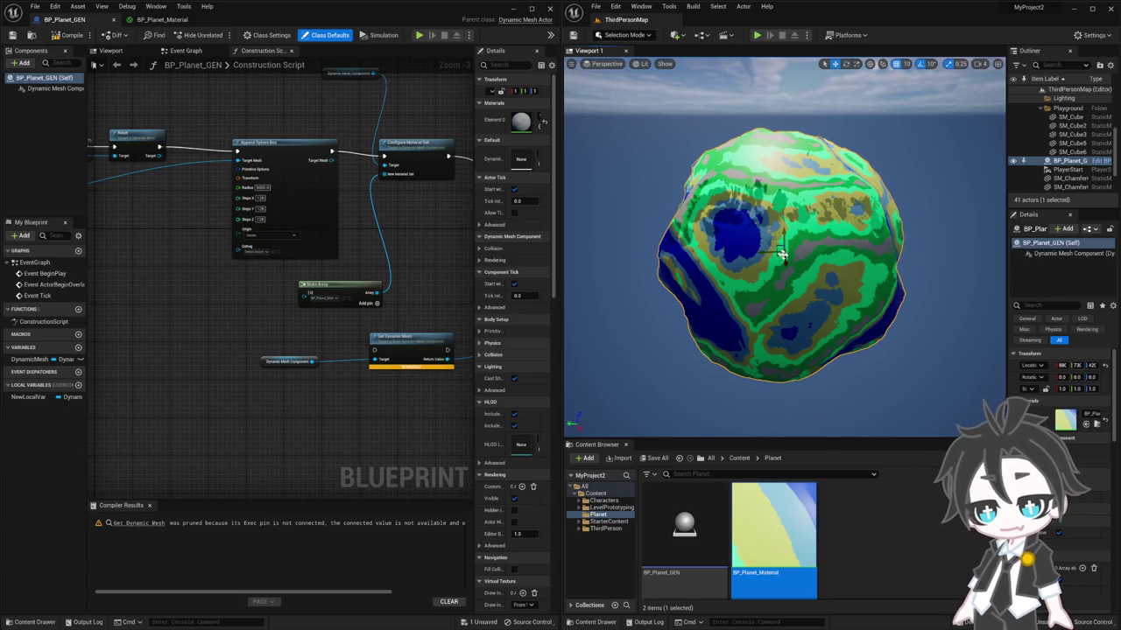
mouse_move(771, 251)
mouse_down()
mouse_move(714, 248)
mouse_move(815, 250)
mouse_move(722, 248)
mouse_up()
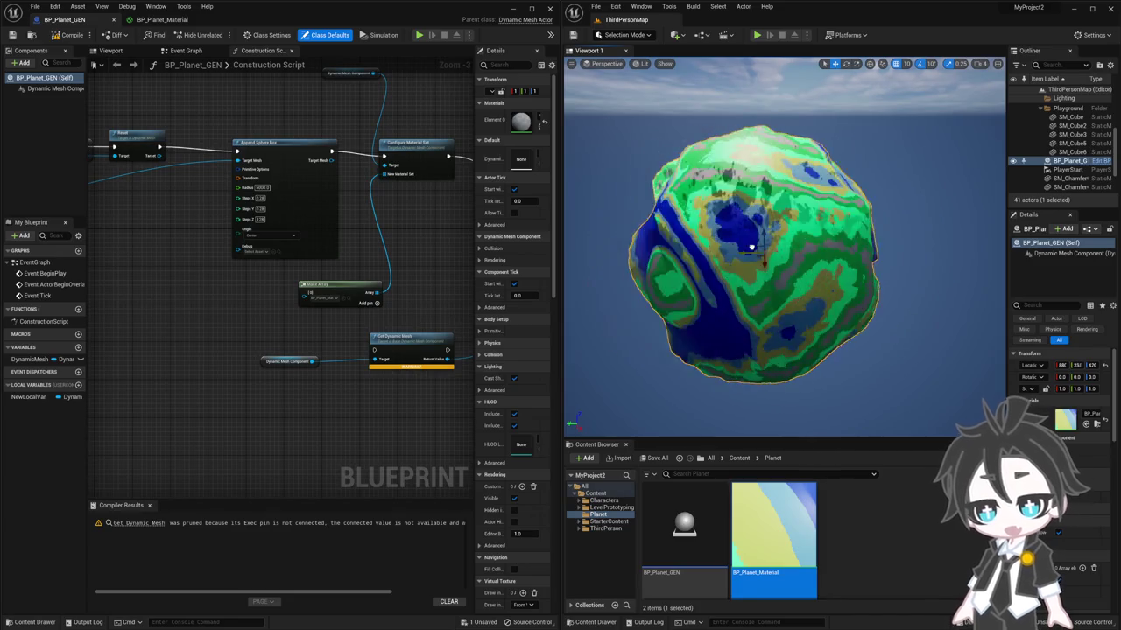
mouse_move(722, 248)
mouse_down()
mouse_move(782, 248)
mouse_move(797, 262)
mouse_move(796, 215)
mouse_move(798, 243)
mouse_move(794, 226)
mouse_move(703, 226)
mouse_up()
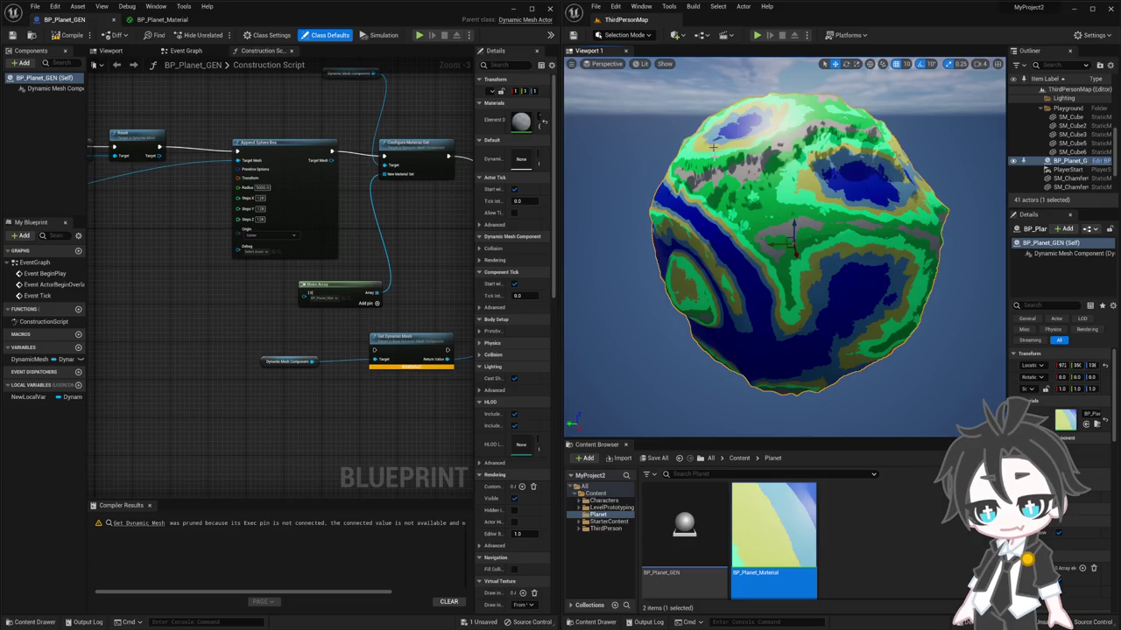
Orbit the camera back onto the planet over the ocean, then switch to the design document
drag(792, 237, 793, 201)
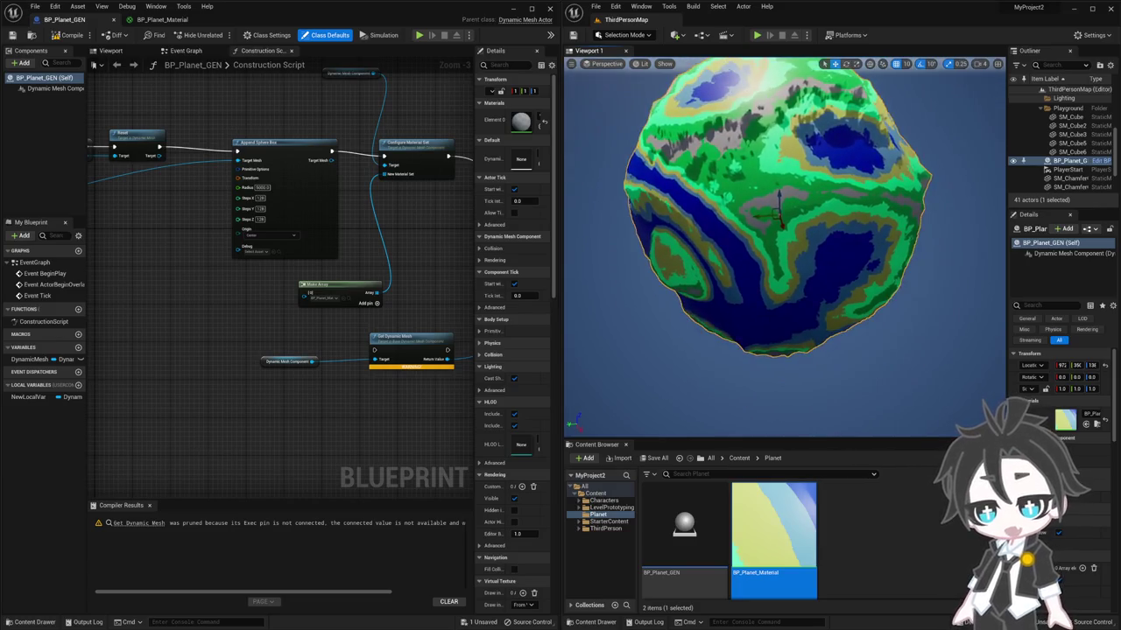
mouse_move(788, 245)
mouse_down()
mouse_move(788, 202)
mouse_move(753, 219)
mouse_move(788, 281)
mouse_move(718, 254)
mouse_up()
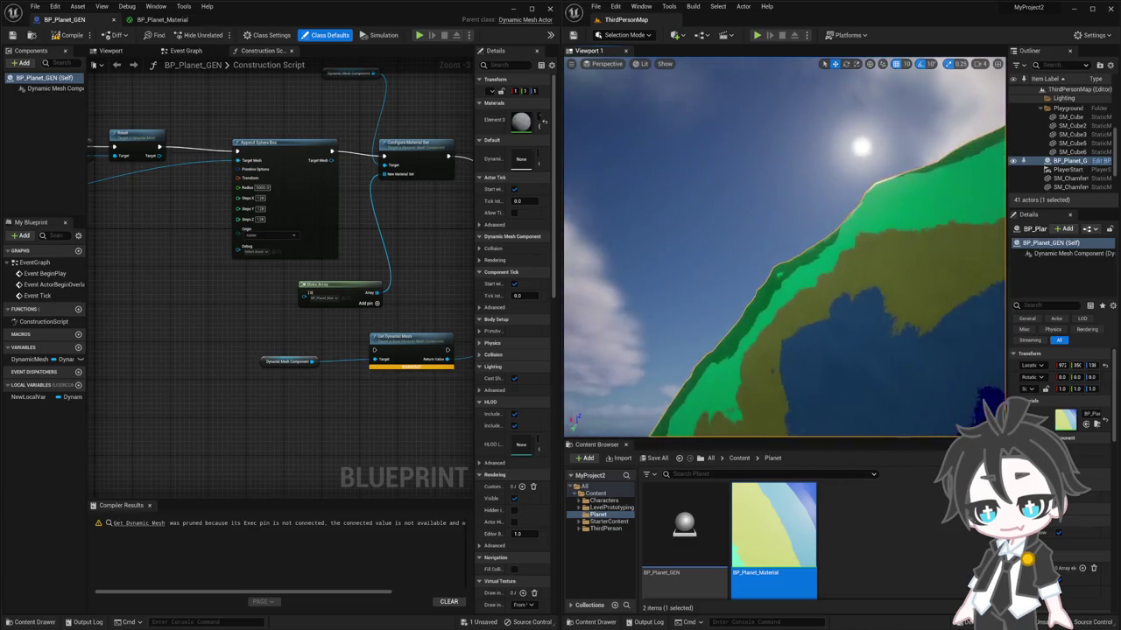
drag(788, 245, 771, 211)
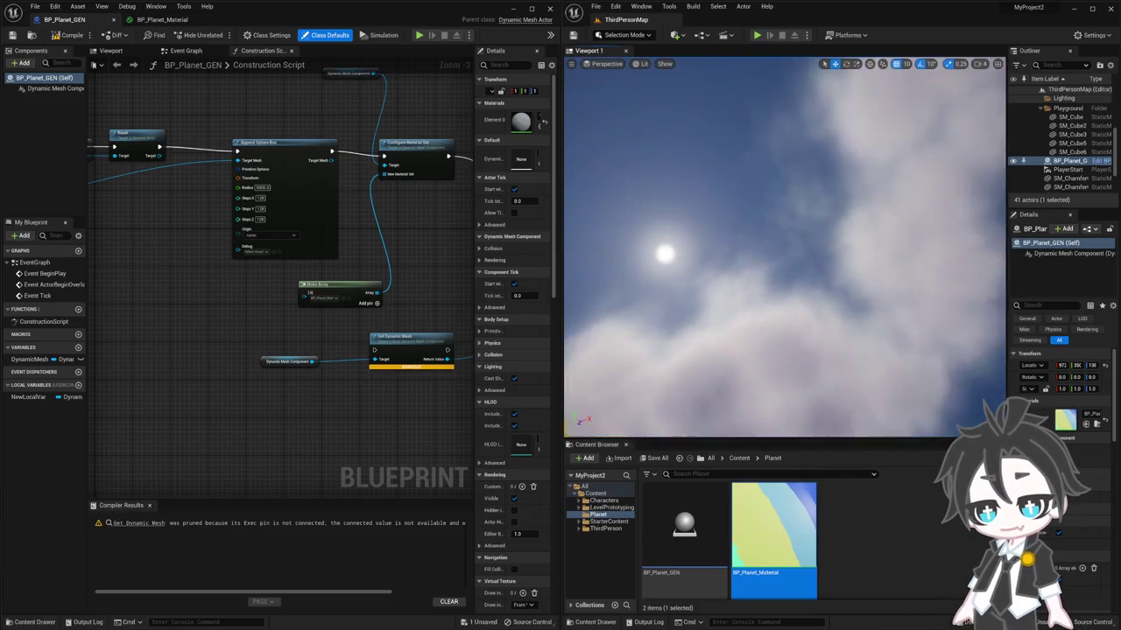
drag(788, 246, 835, 160)
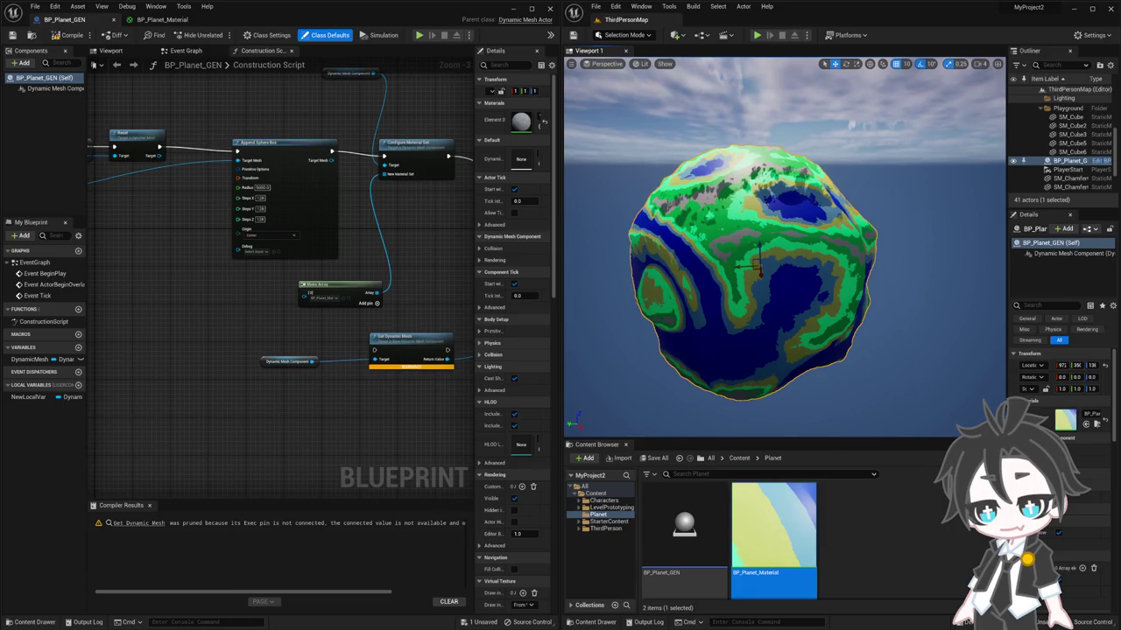
key(alt+Tab)
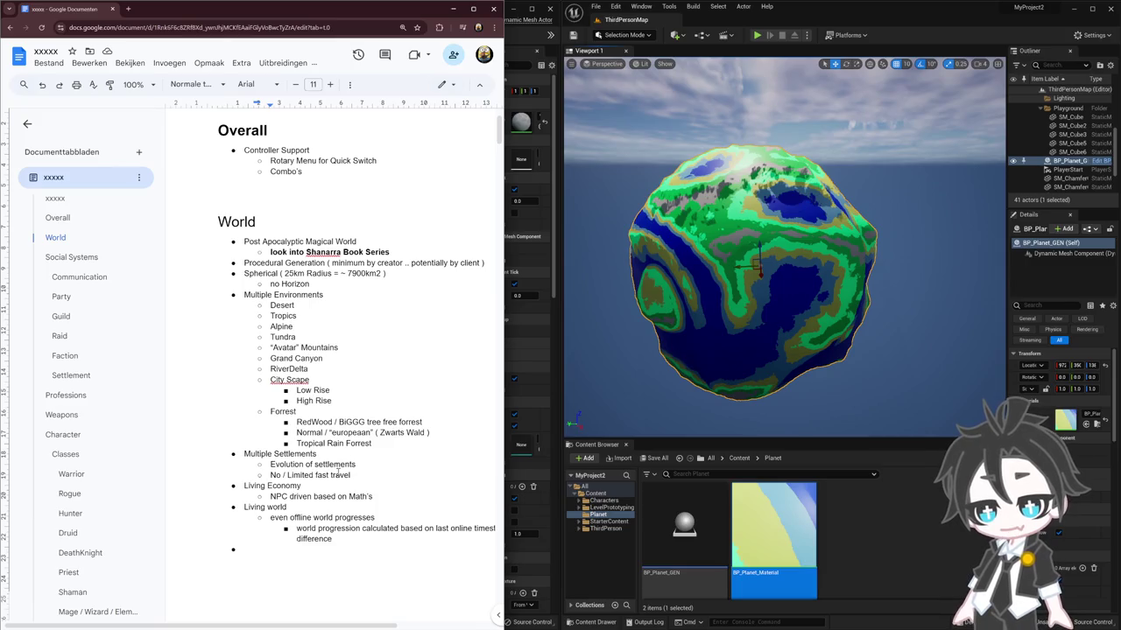
Append '( Environmental bound / Appropriate )' to Multiple Settlements and select the word 'europeaan'
drag(354, 476, 327, 457)
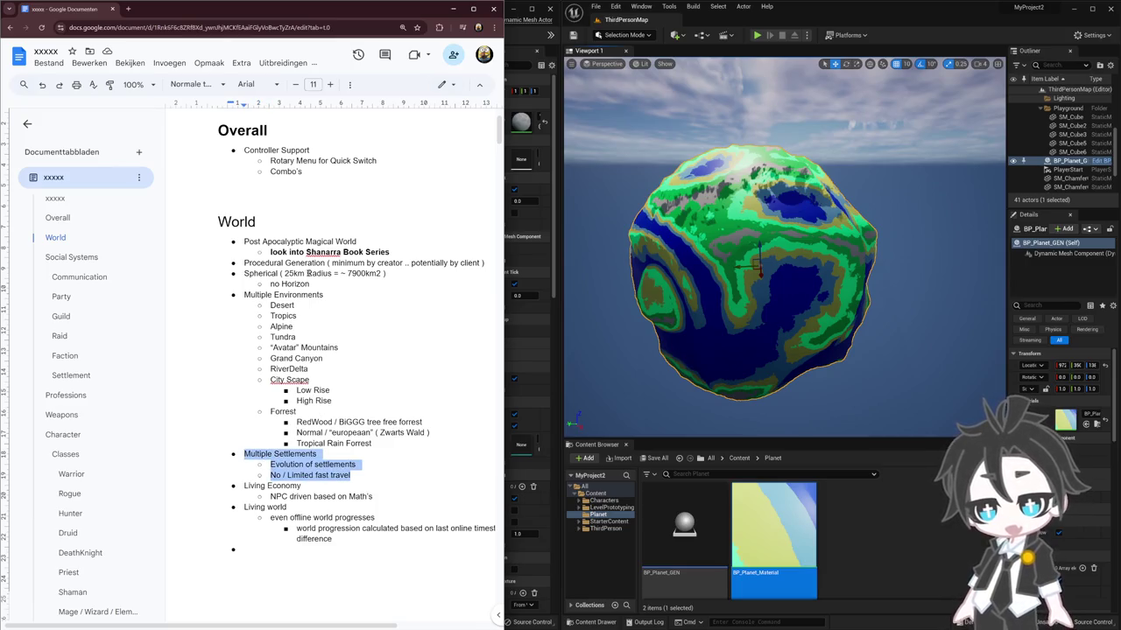
click(332, 454)
text(()
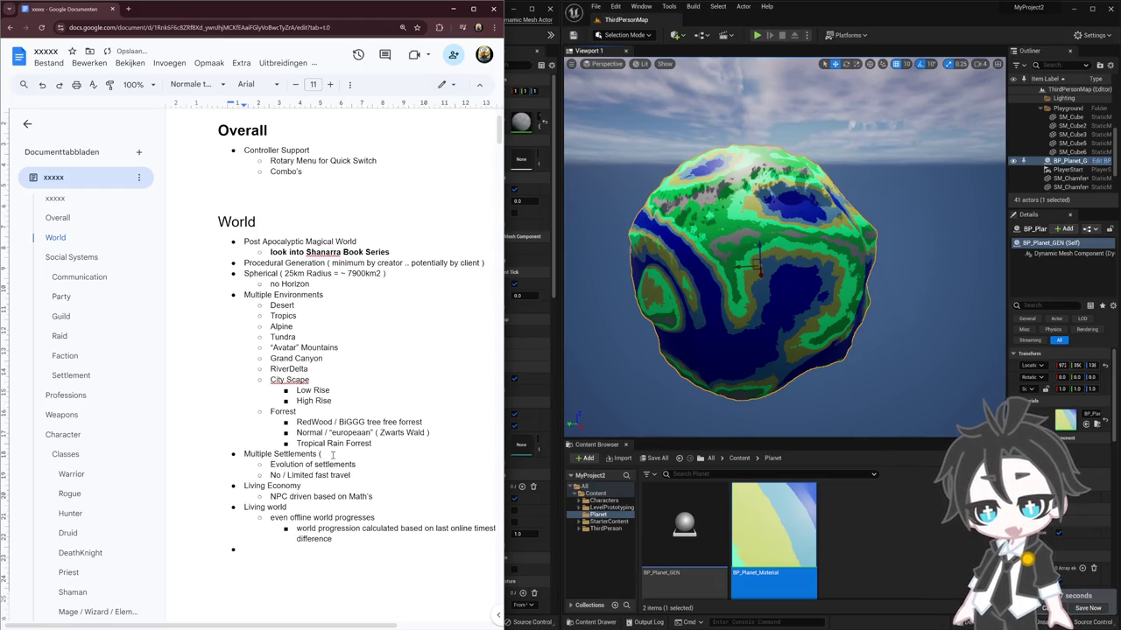
text( Enviro)
text( ))
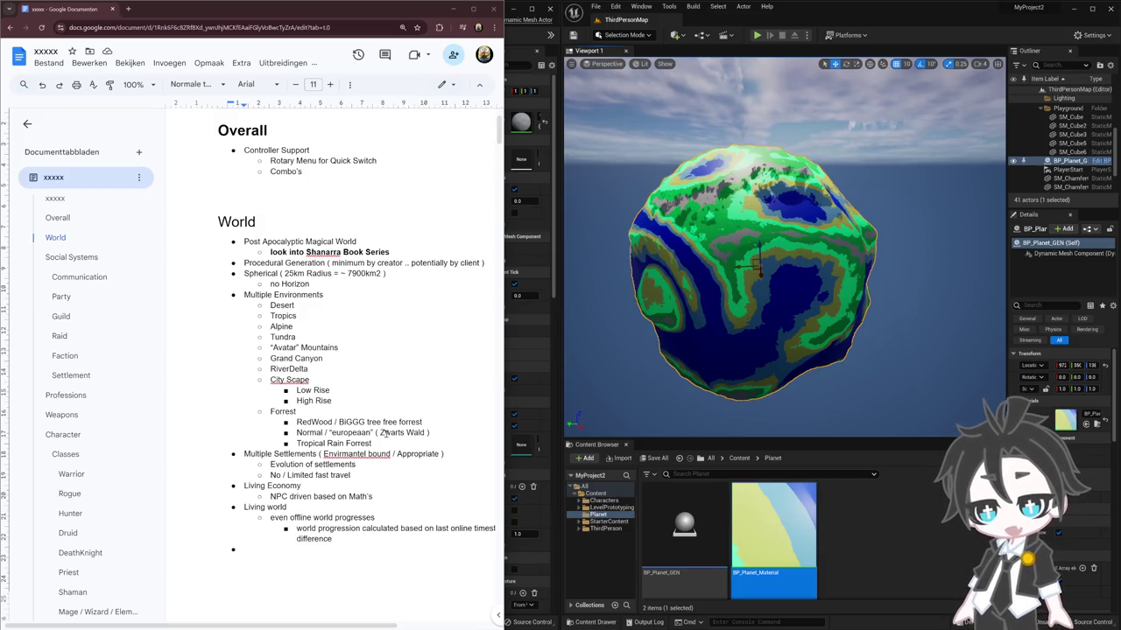
double_click(351, 433)
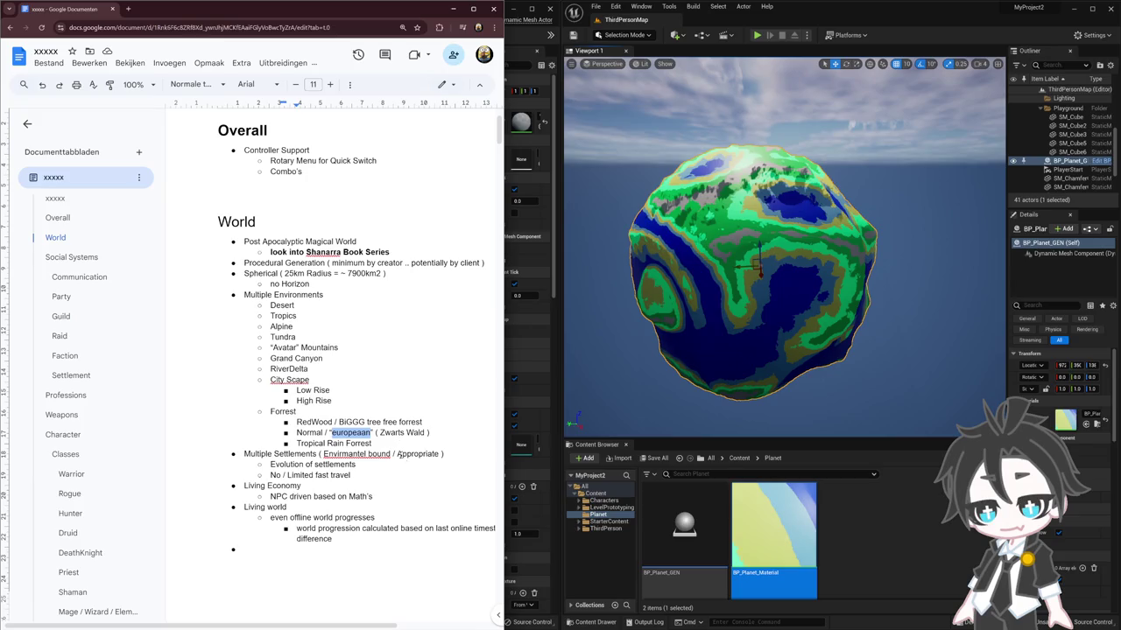
drag(380, 432, 425, 432)
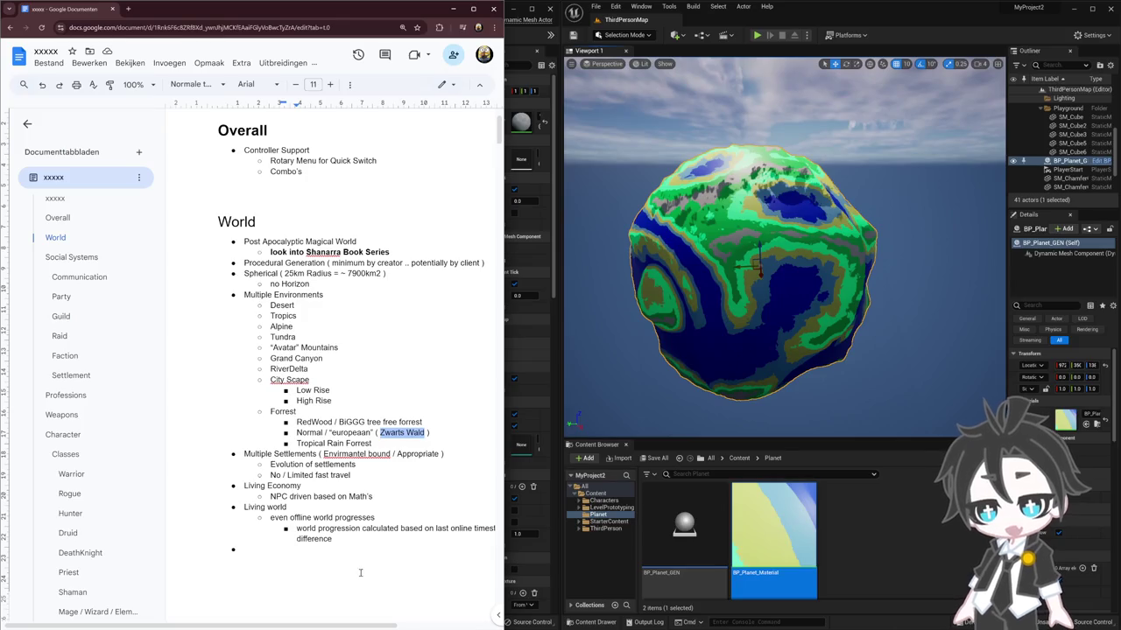
click(396, 437)
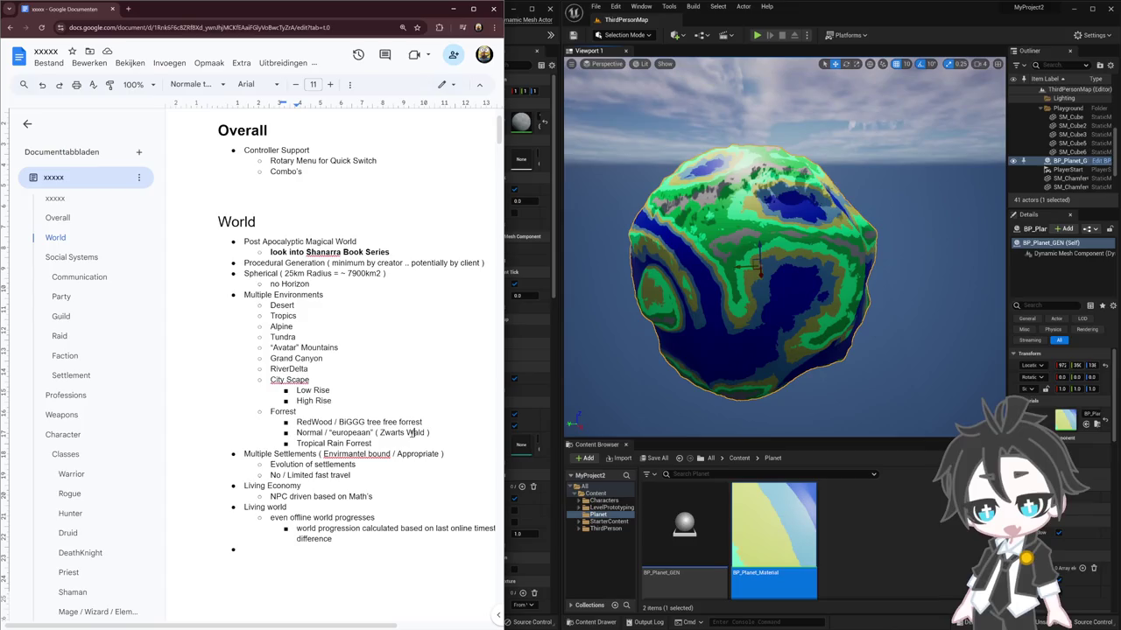
right_click(396, 438)
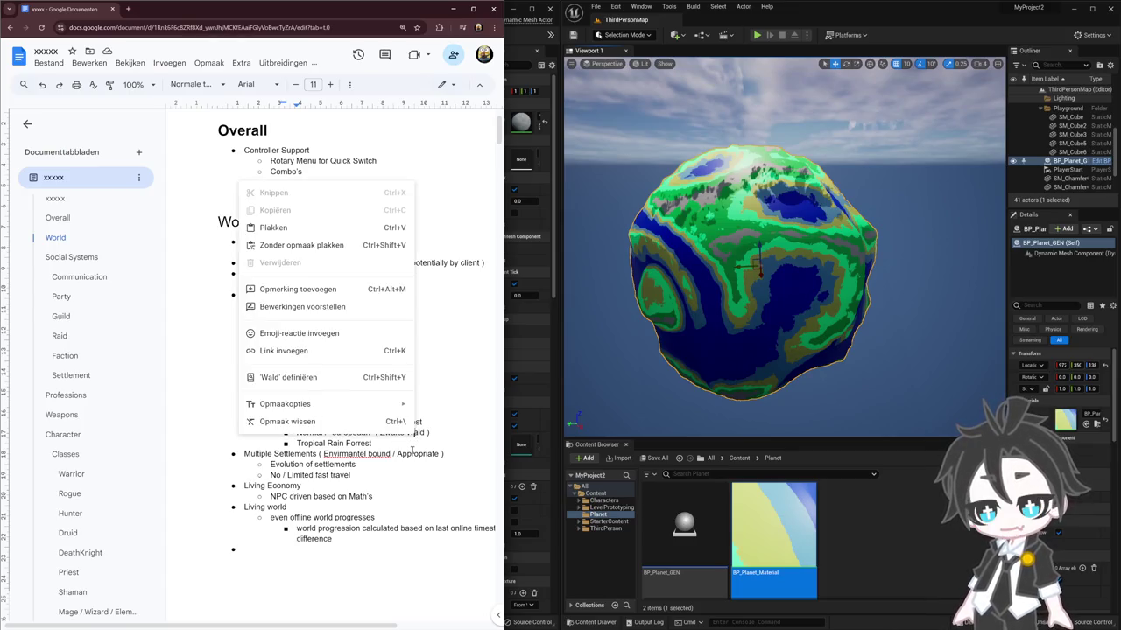
click(423, 453)
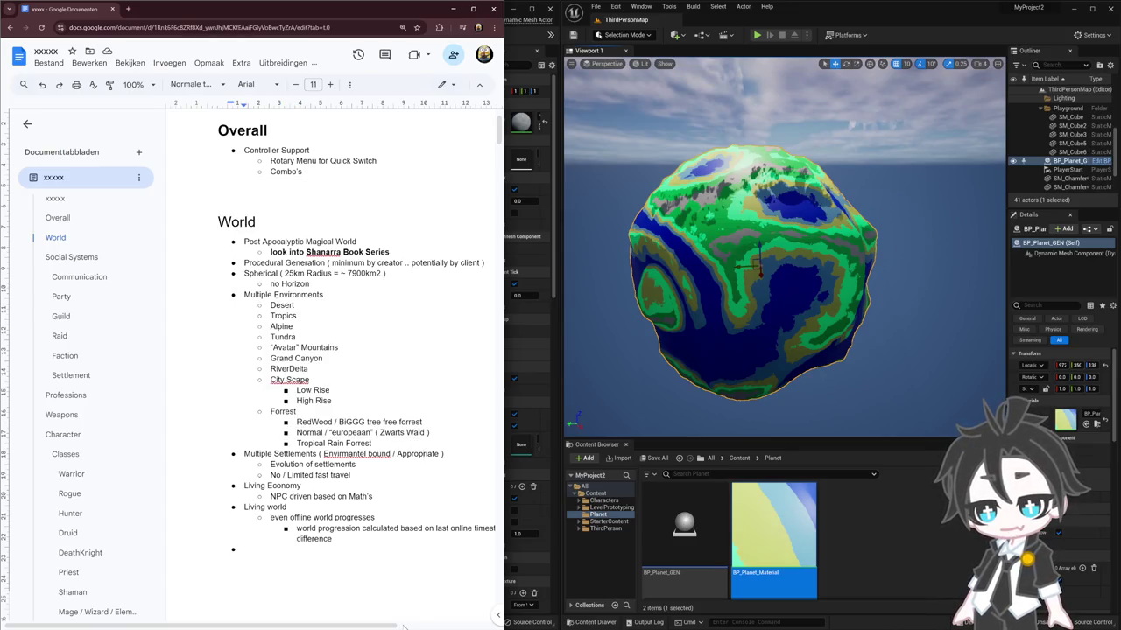
right_click(356, 457)
Correct the misspellings to 'Environmental Bound' and 'Cityscape', then select the Living world bullets
click(224, 484)
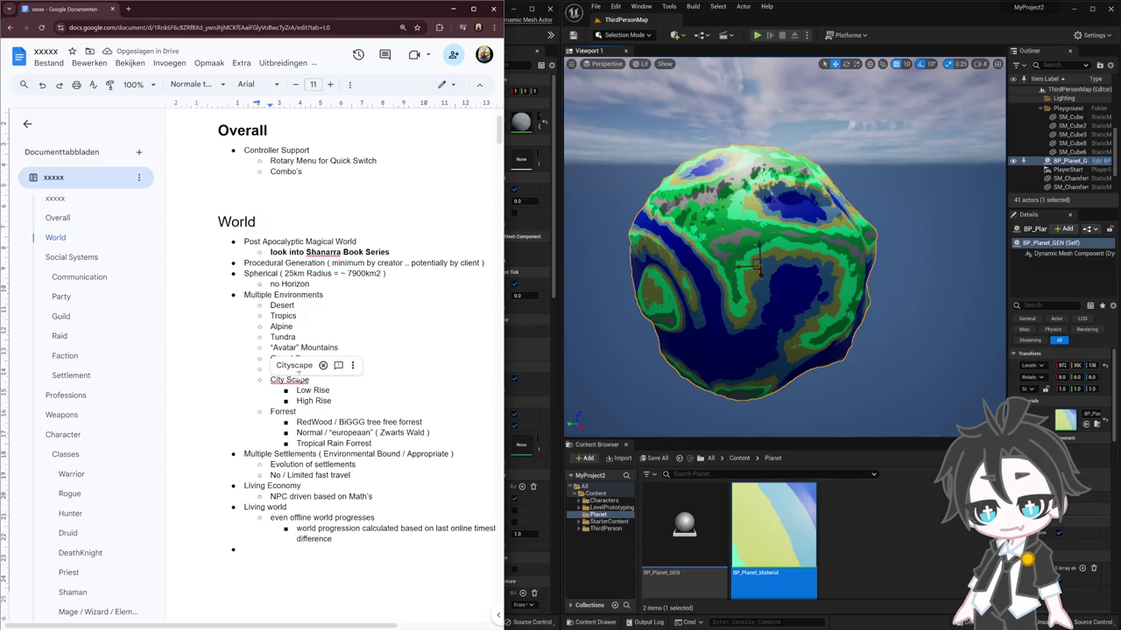
click(338, 366)
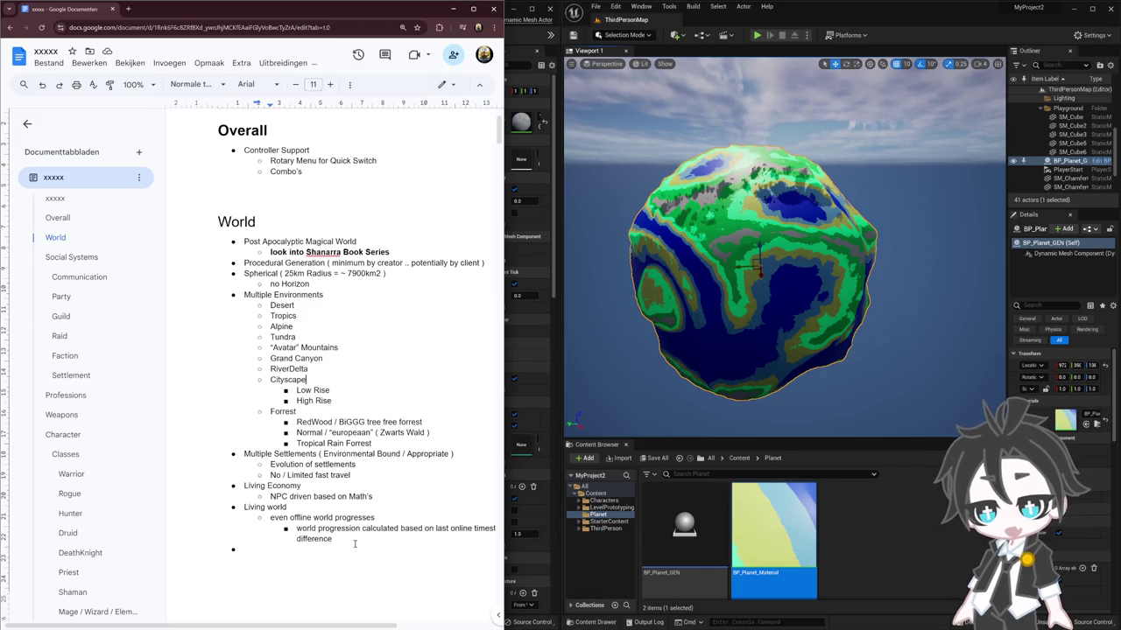
drag(352, 540, 237, 487)
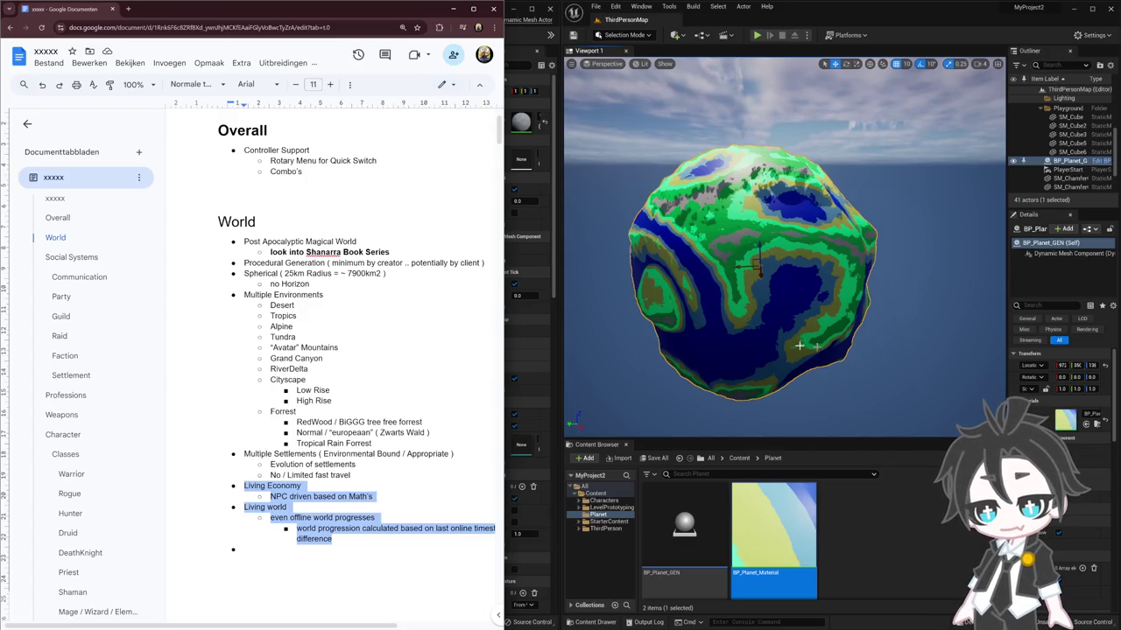
scroll(303, 374, down, 5)
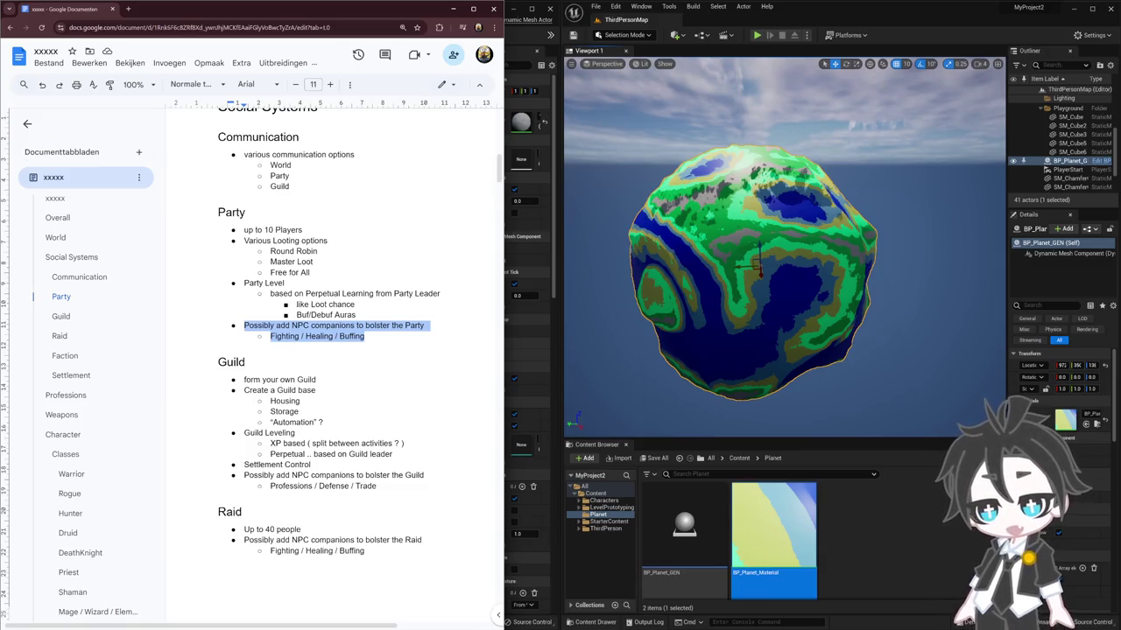
Switch focus away from the design document with Alt+Tab
key(alt+Tab)
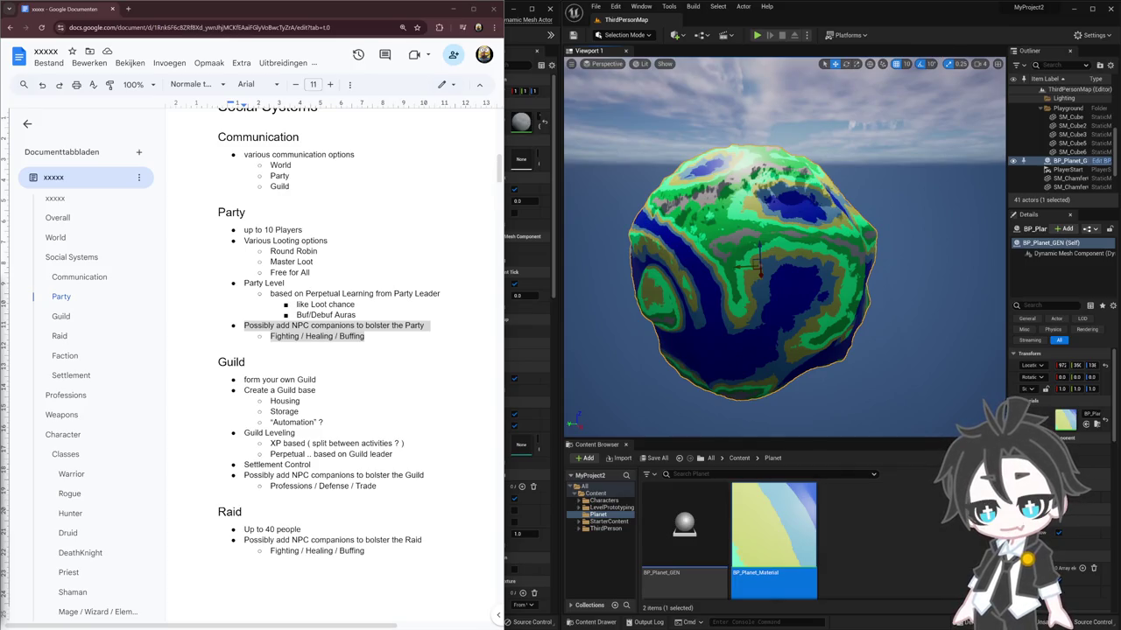
key(alt+Tab)
mouse_move(906, 228)
mouse_down()
mouse_move(1101, 226)
mouse_move(1119, 263)
mouse_up()
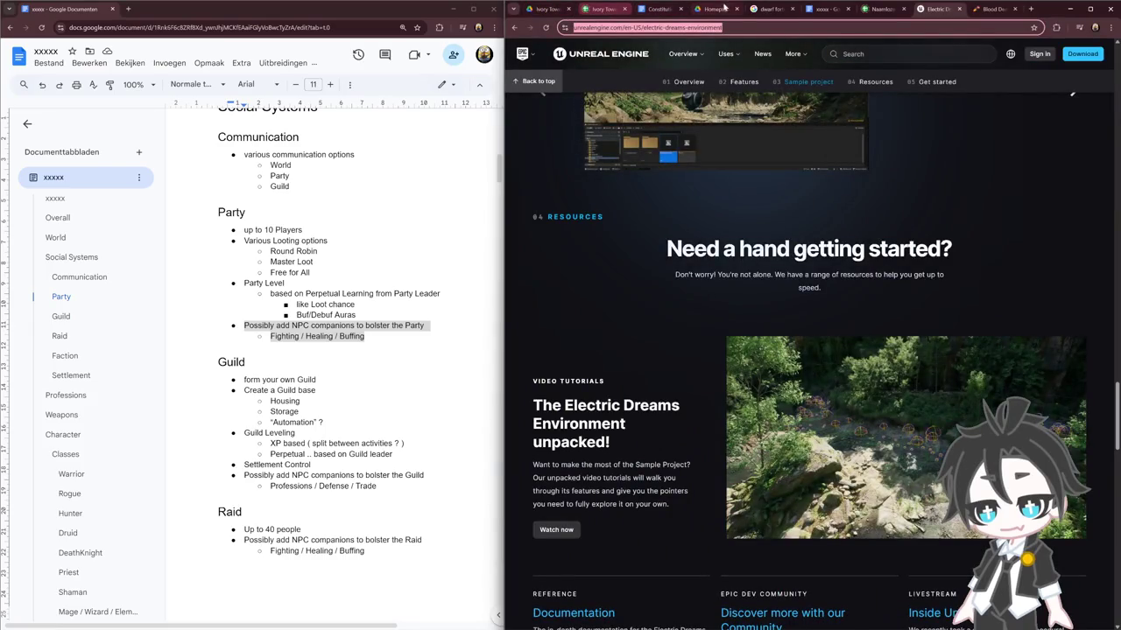
click(1070, 8)
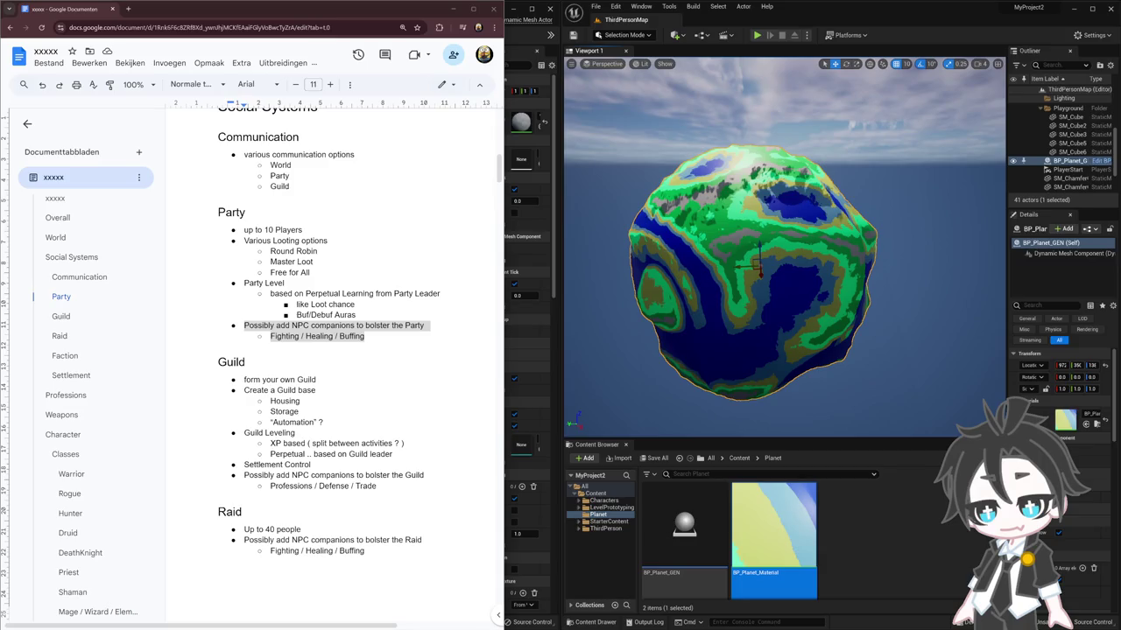
click(1070, 8)
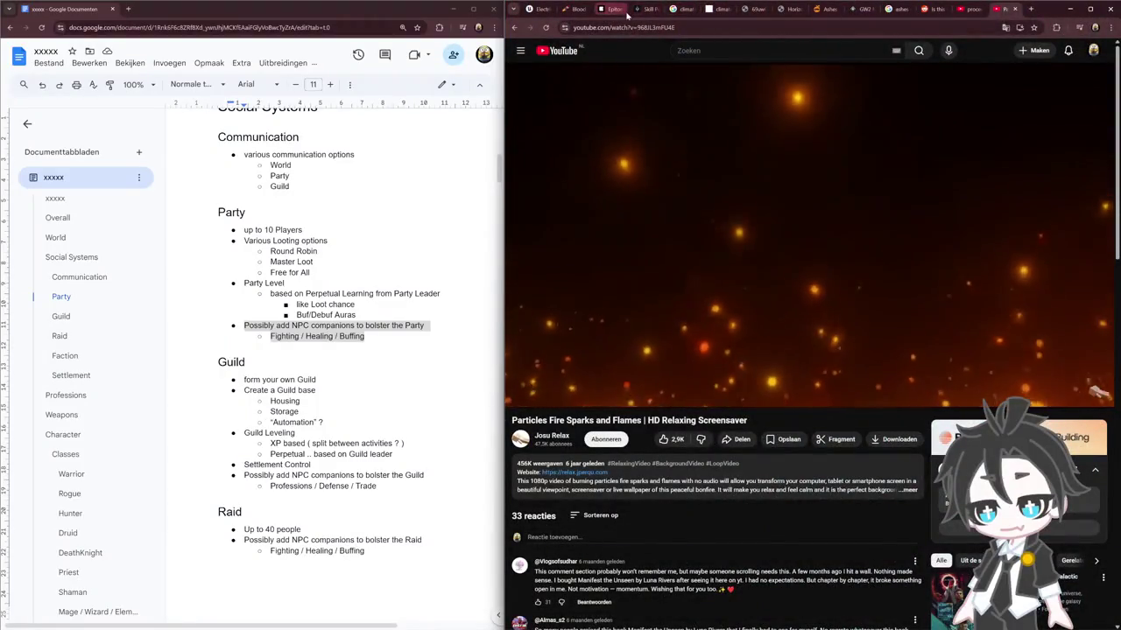
click(622, 10)
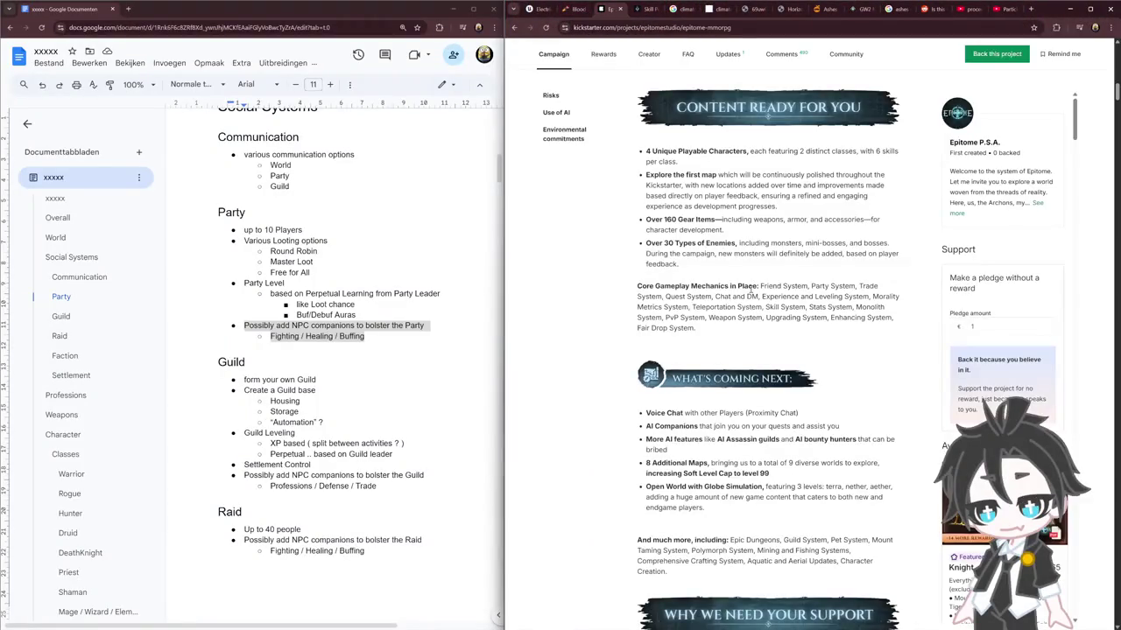
scroll(762, 245, up, 3)
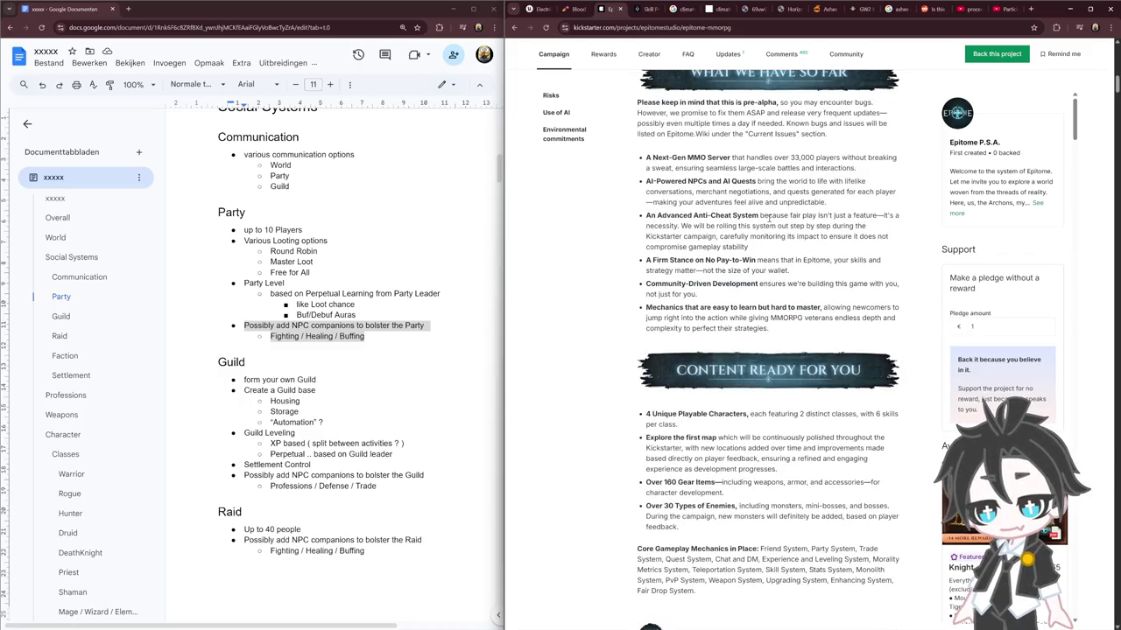
scroll(770, 217, down, 2)
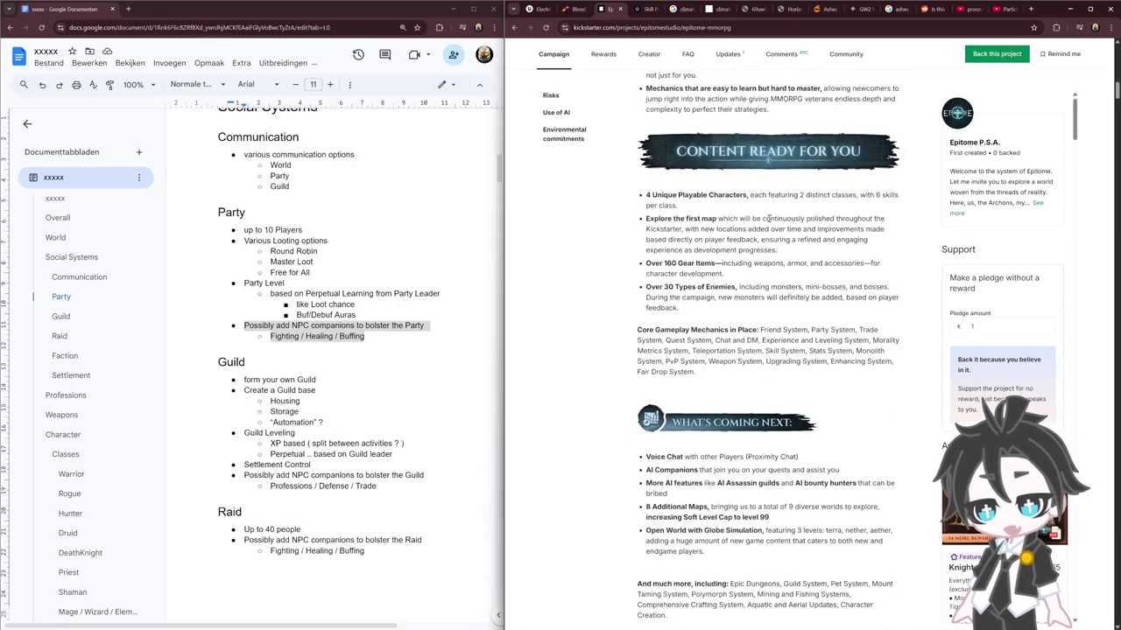
scroll(769, 222, down, 2)
scroll(768, 222, down, 1)
drag(658, 238, 806, 251)
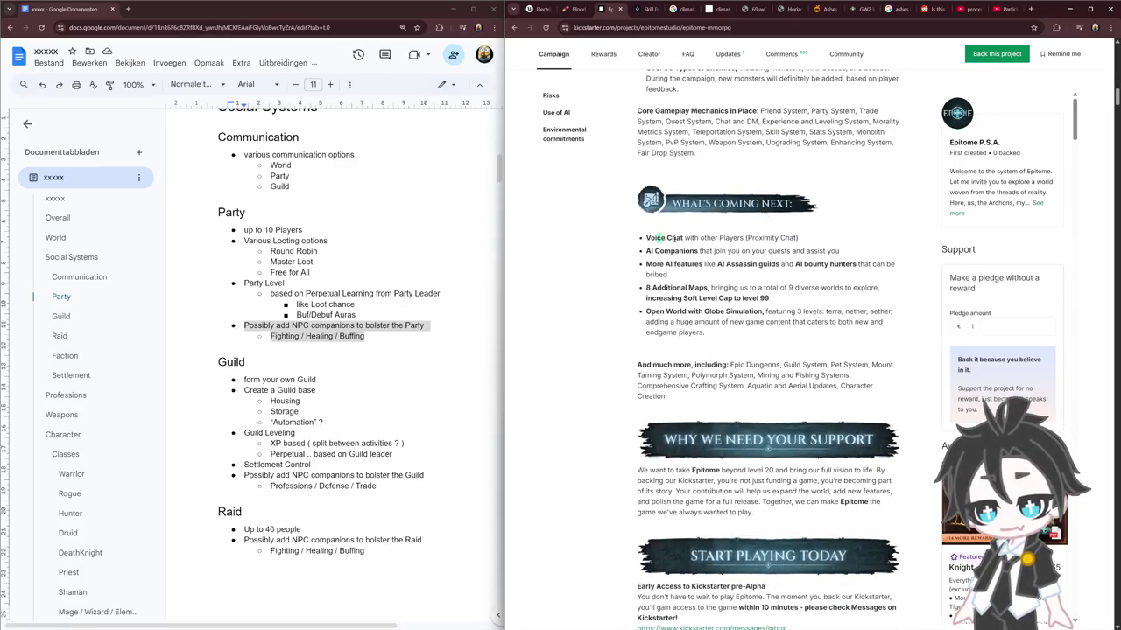
click(805, 347)
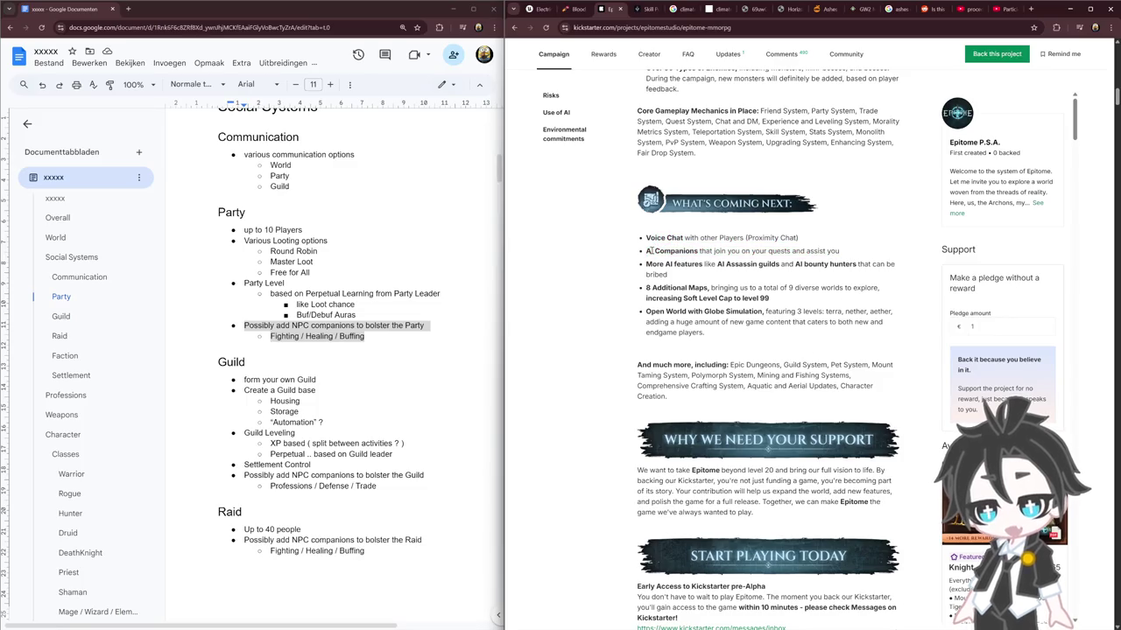
mouse_move(647, 251)
mouse_down()
mouse_move(793, 252)
mouse_move(652, 250)
mouse_up()
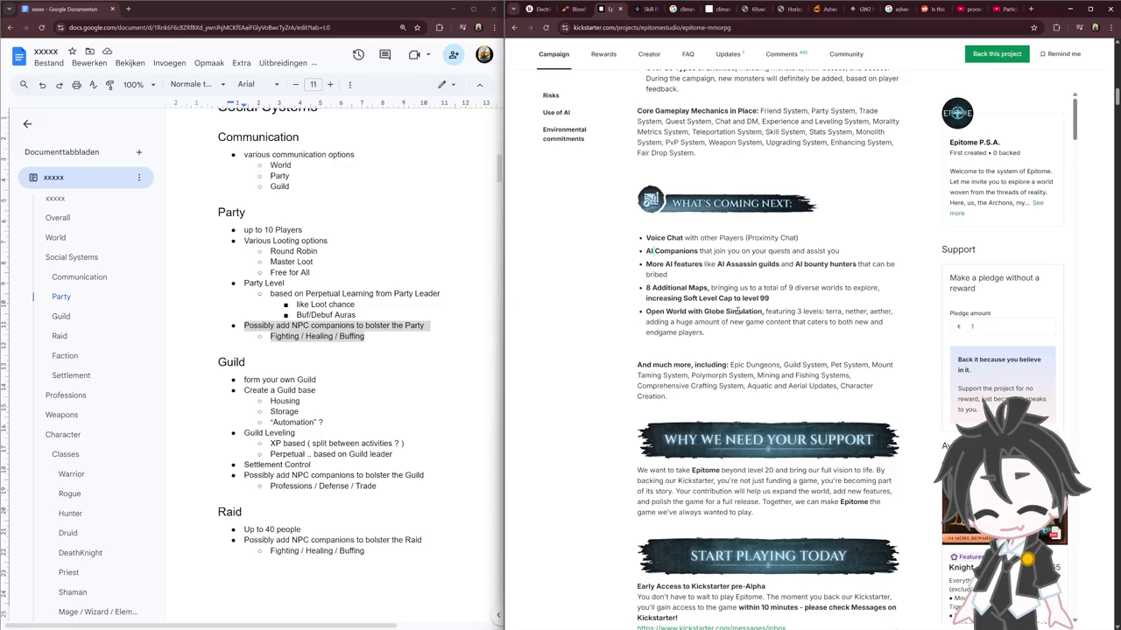
scroll(749, 312, up, 3)
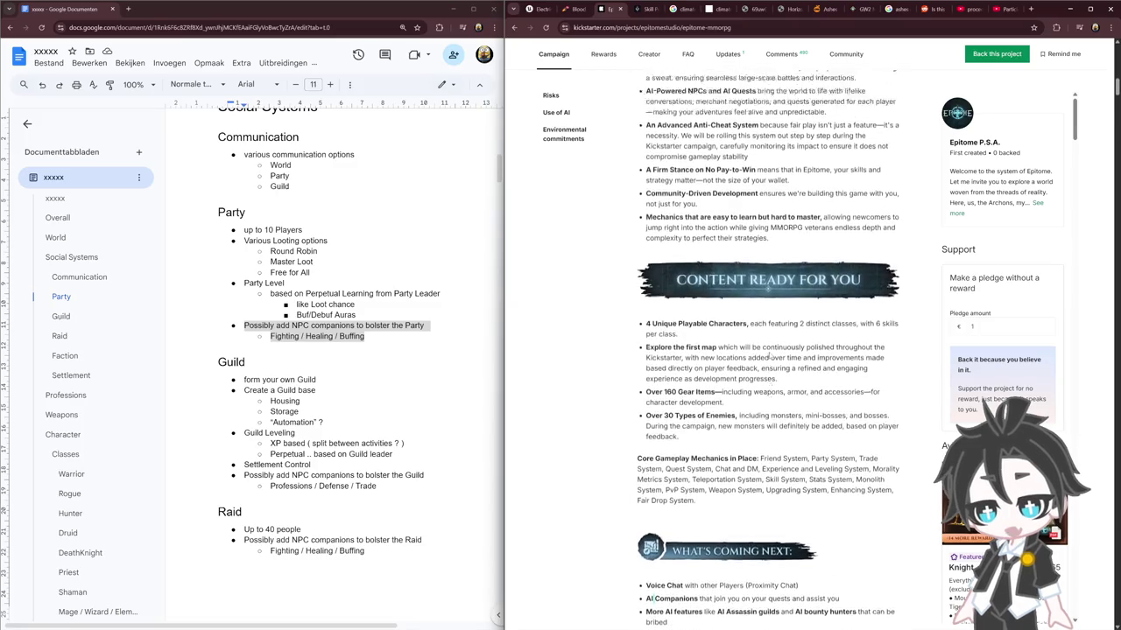
scroll(769, 356, down, 1)
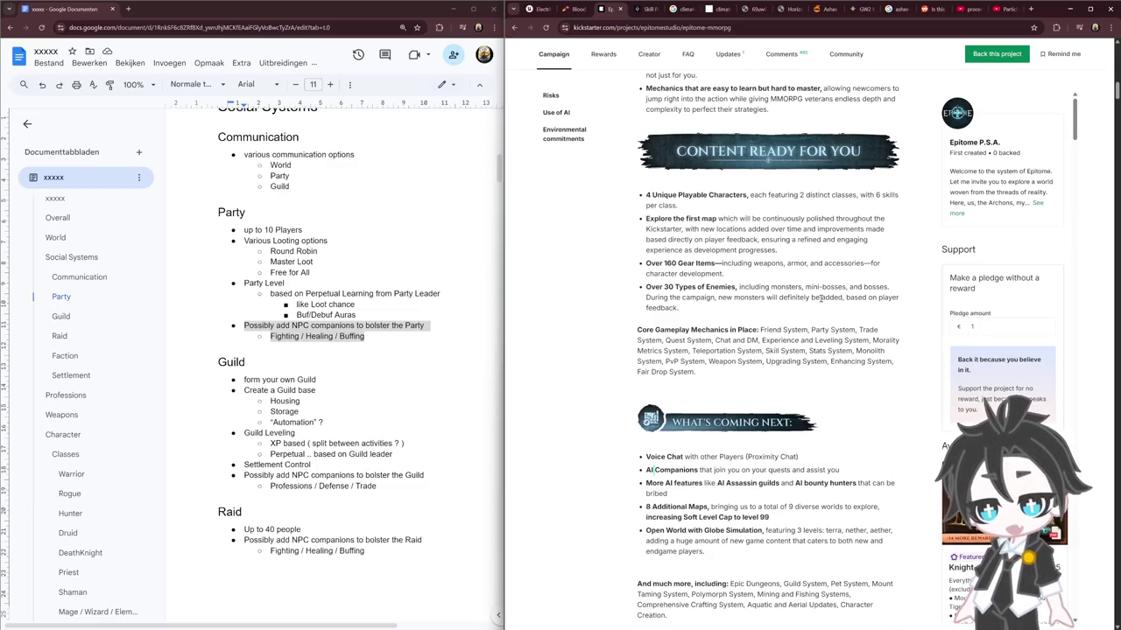
drag(637, 329, 793, 351)
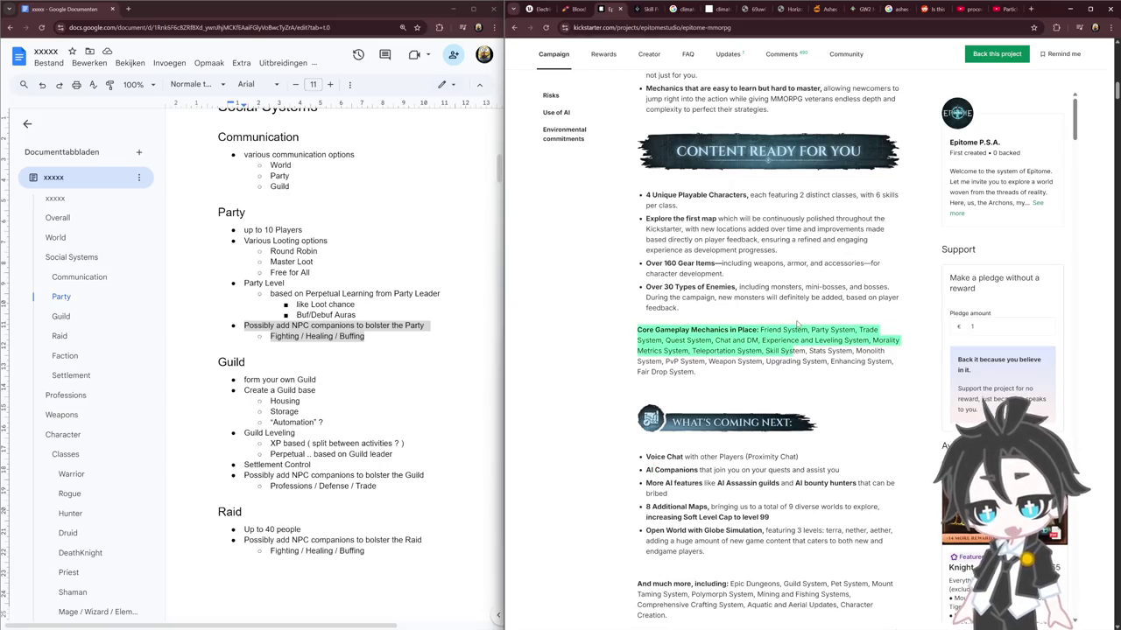
scroll(796, 325, down, 1)
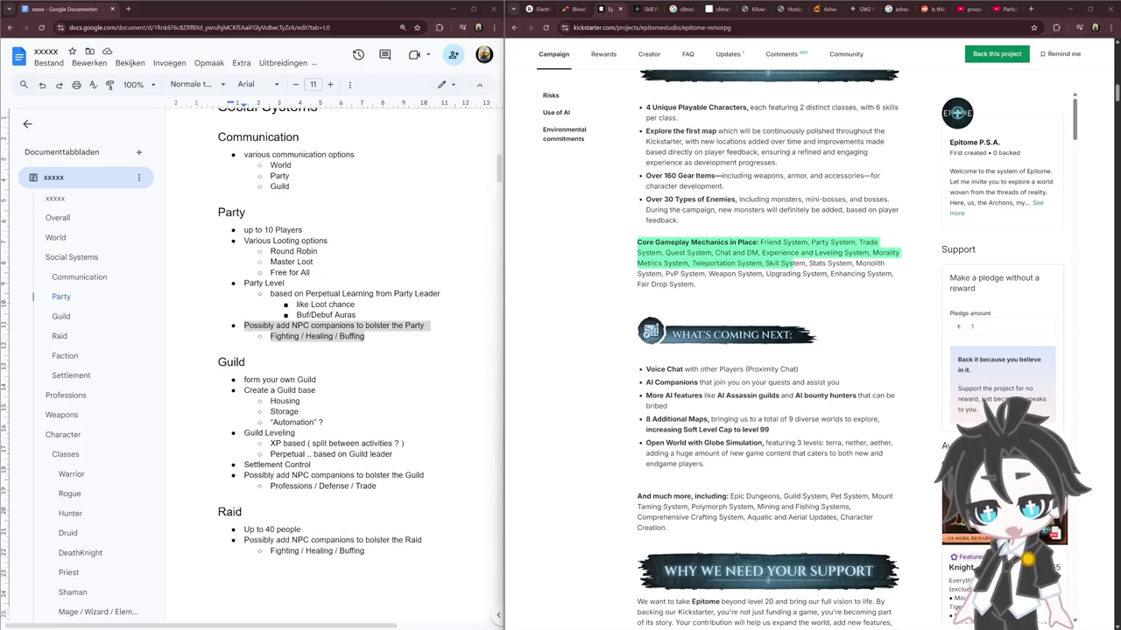
click(592, 410)
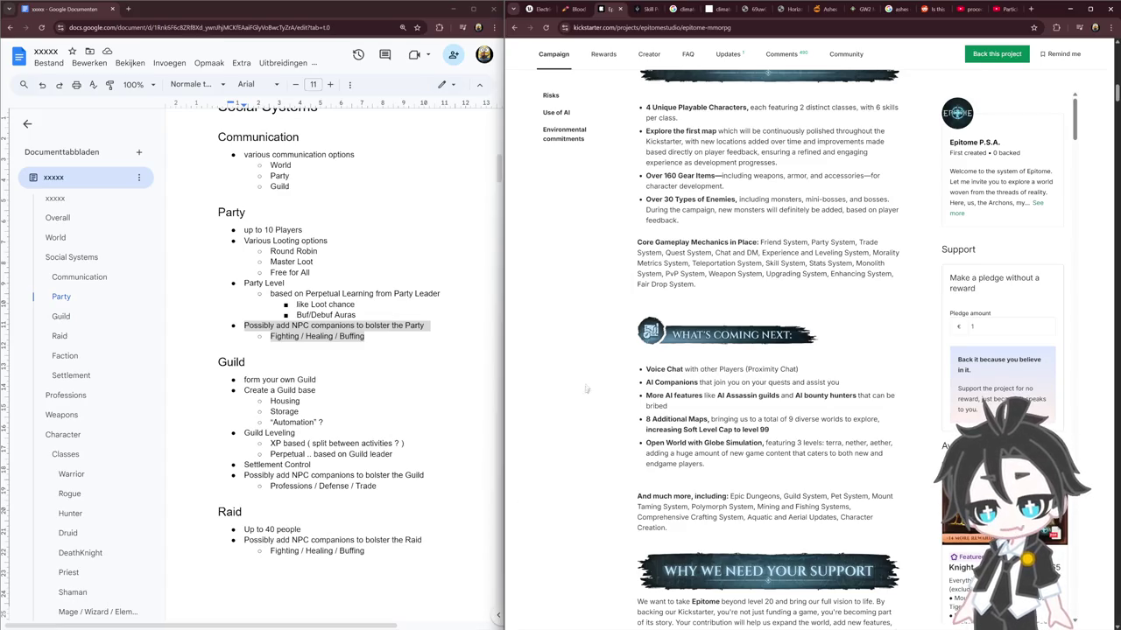
Show Unreal Engine's Electric Dreams page beside the doc and select the 'up to 10 Players' line
click(544, 14)
click(305, 574)
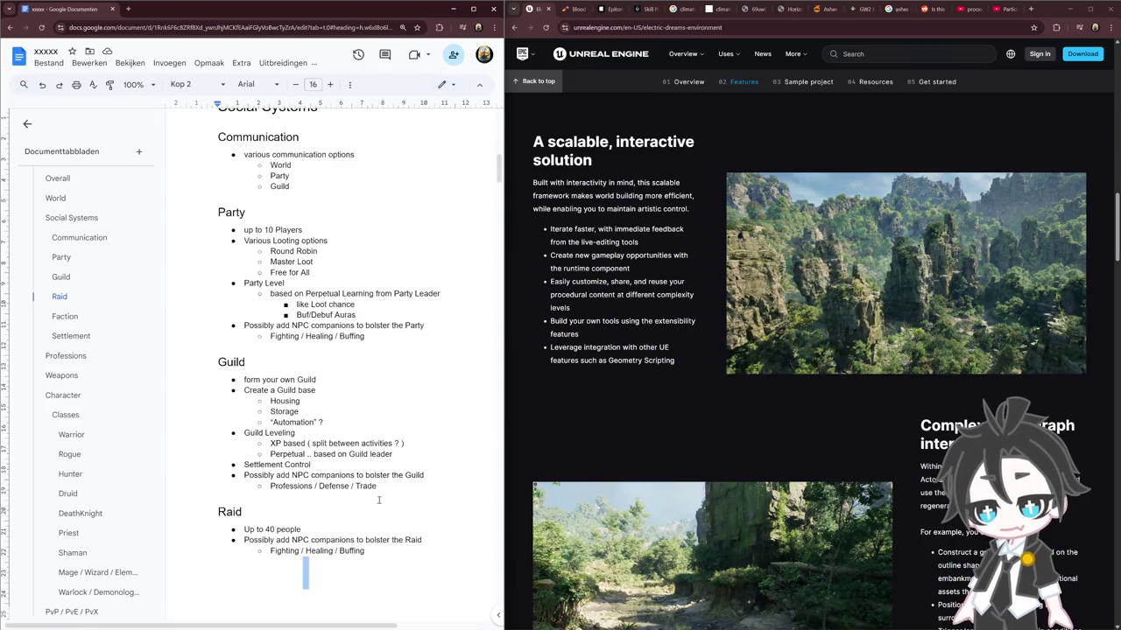
triple_click(256, 230)
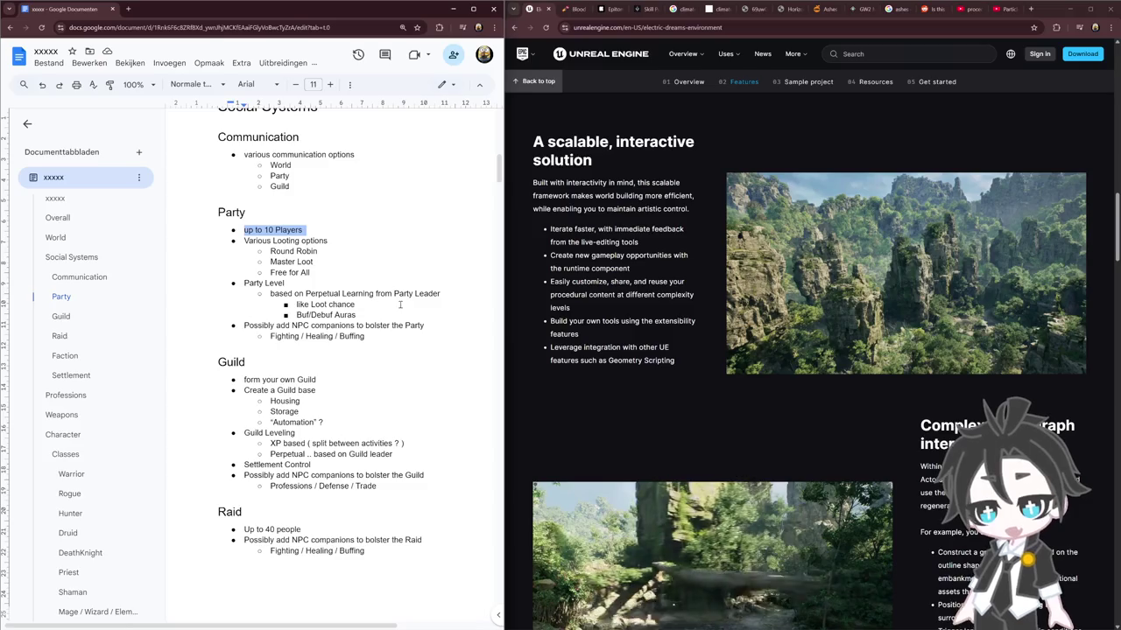
Review the notes by selecting the first two Guild bullets and the Party section
scroll(87, 422, down, 2)
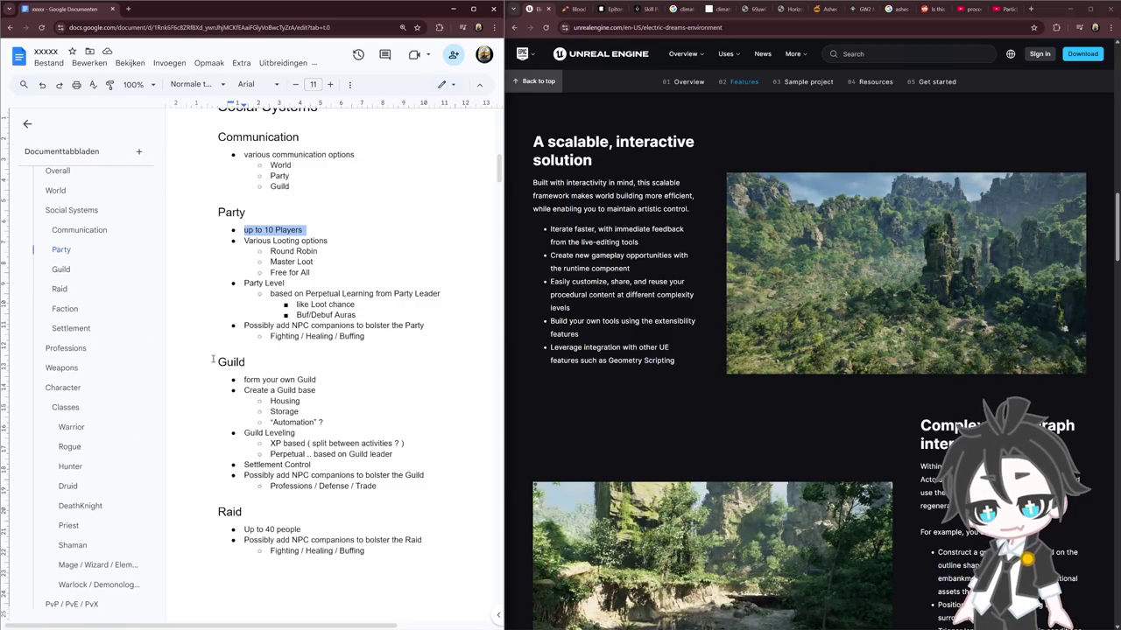
drag(240, 380, 338, 394)
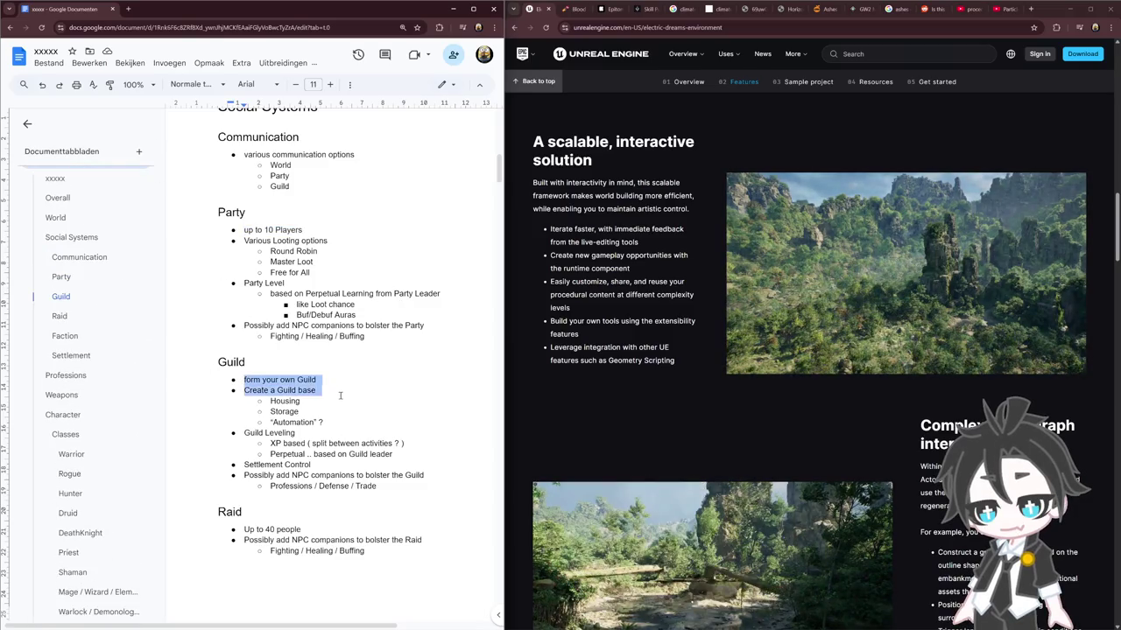
scroll(293, 145, up, 1)
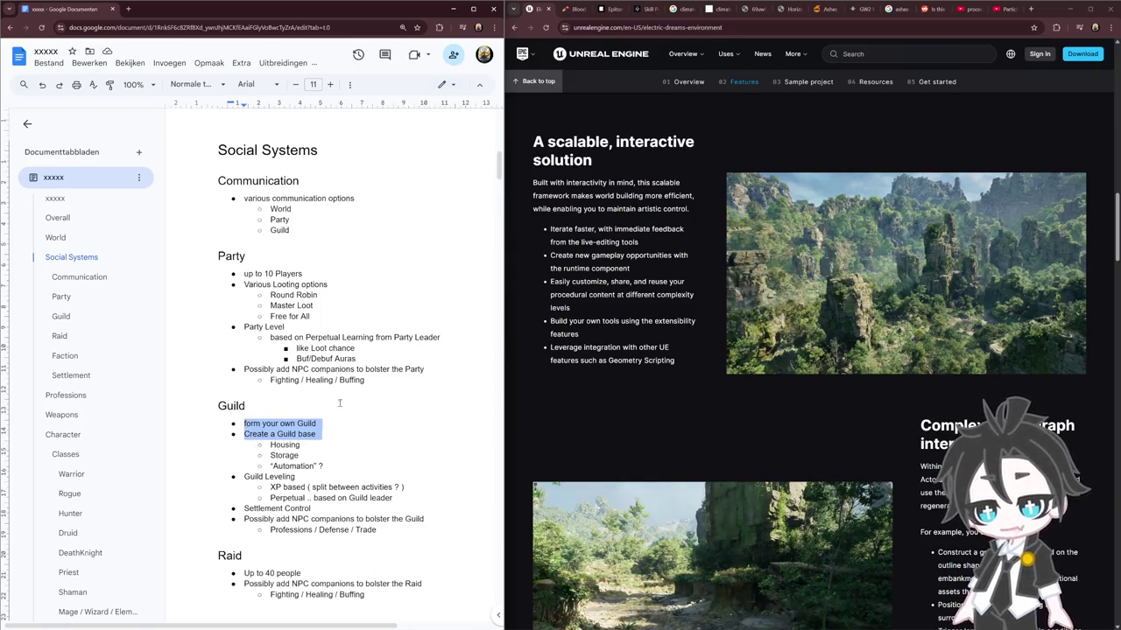
click(382, 264)
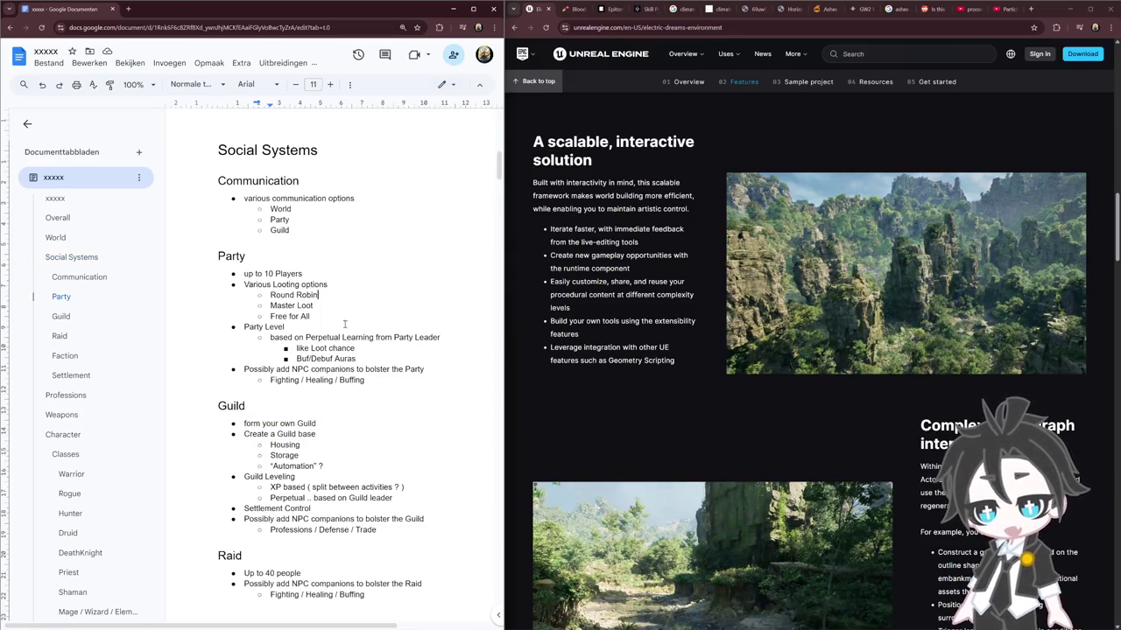
drag(218, 256, 247, 405)
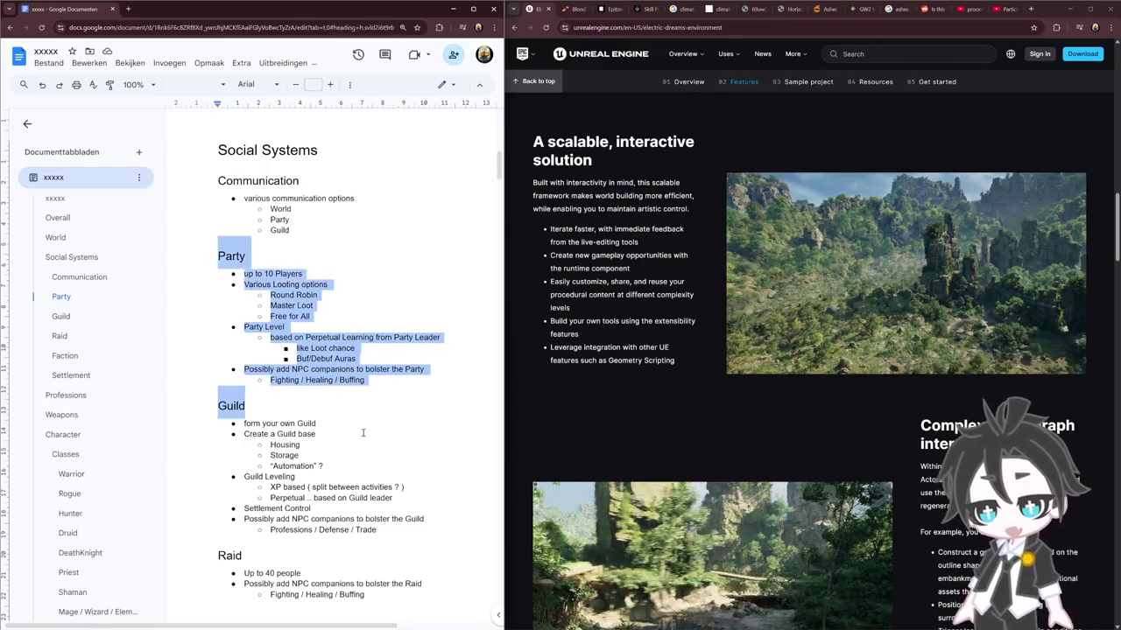
click(361, 433)
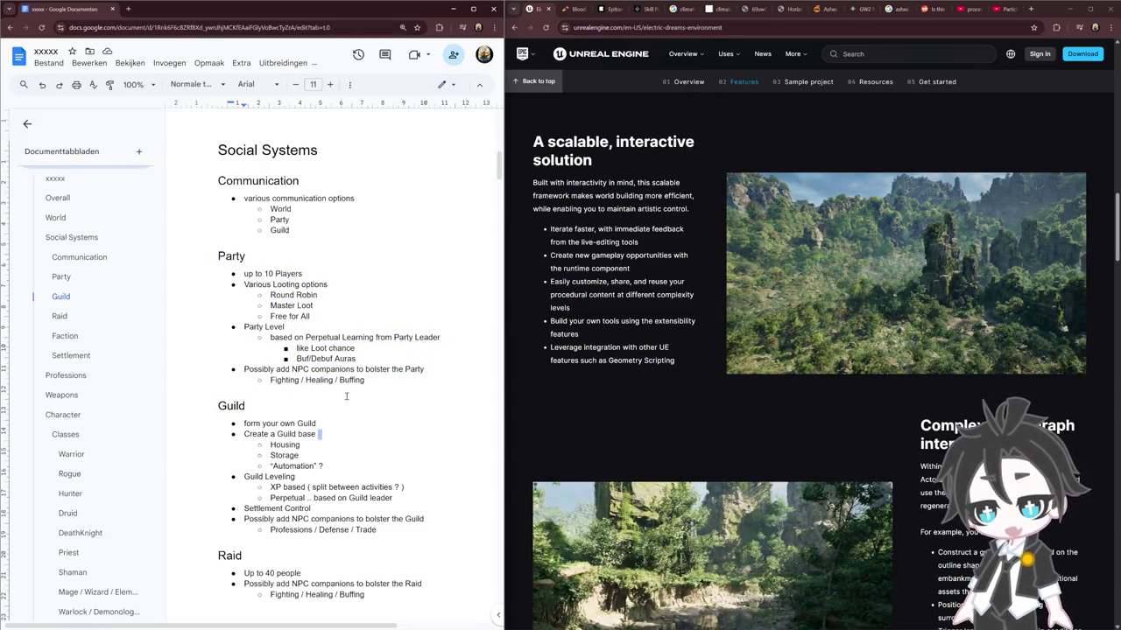
Select the Party Level and Perpetual Learning lines and the 'form your own Guild' bullet, then show YouTube procedural Unreal Engine results
drag(249, 327, 418, 351)
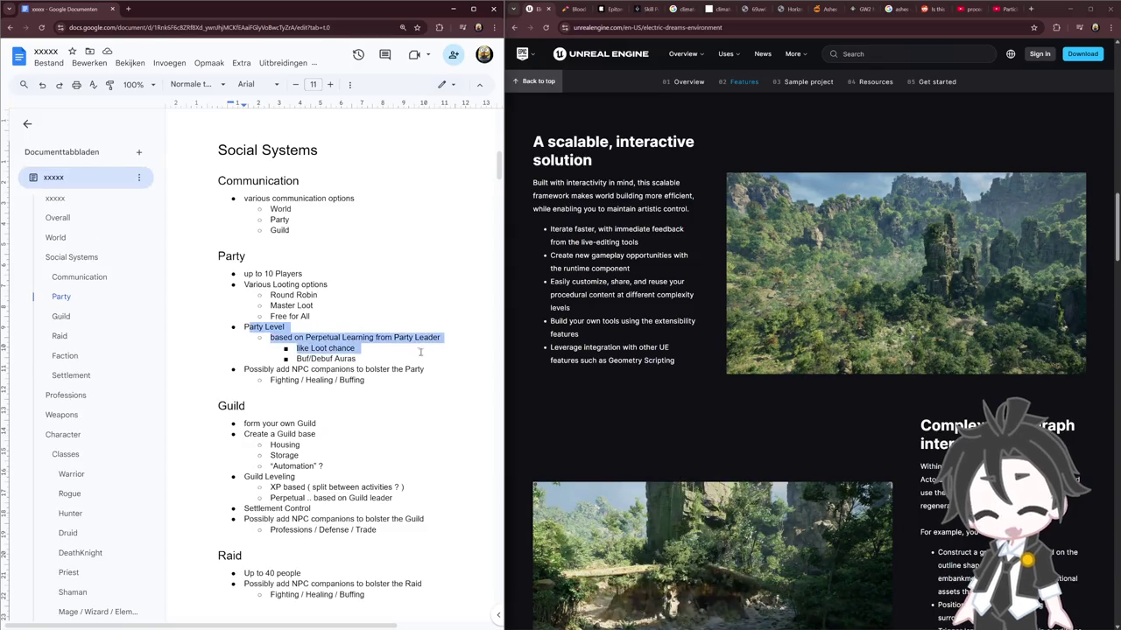
double_click(352, 337)
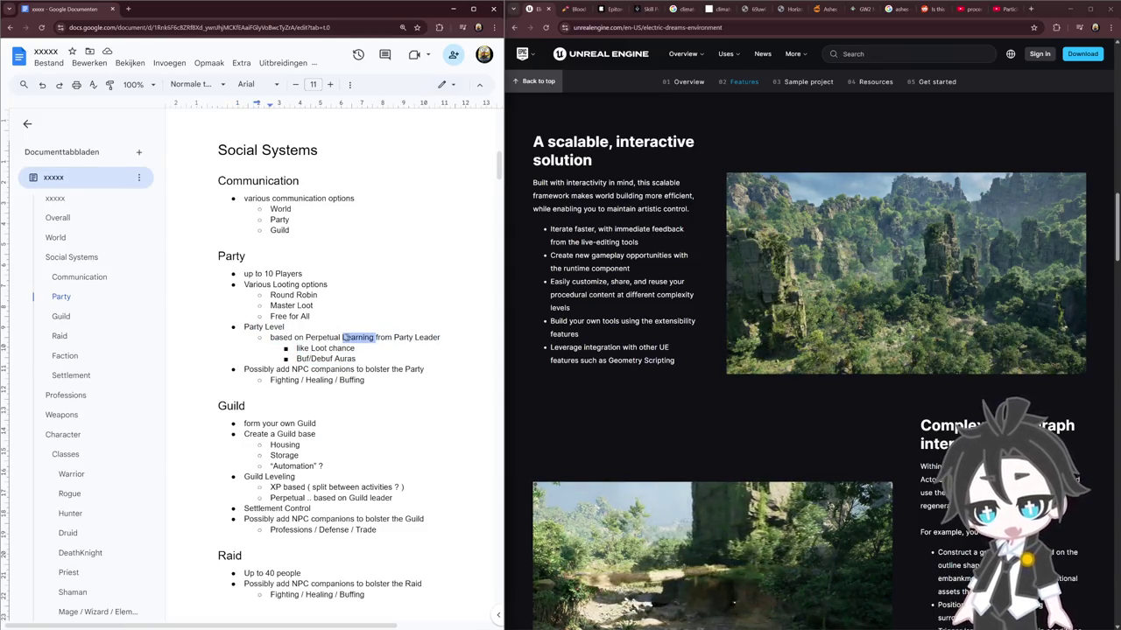
click(372, 350)
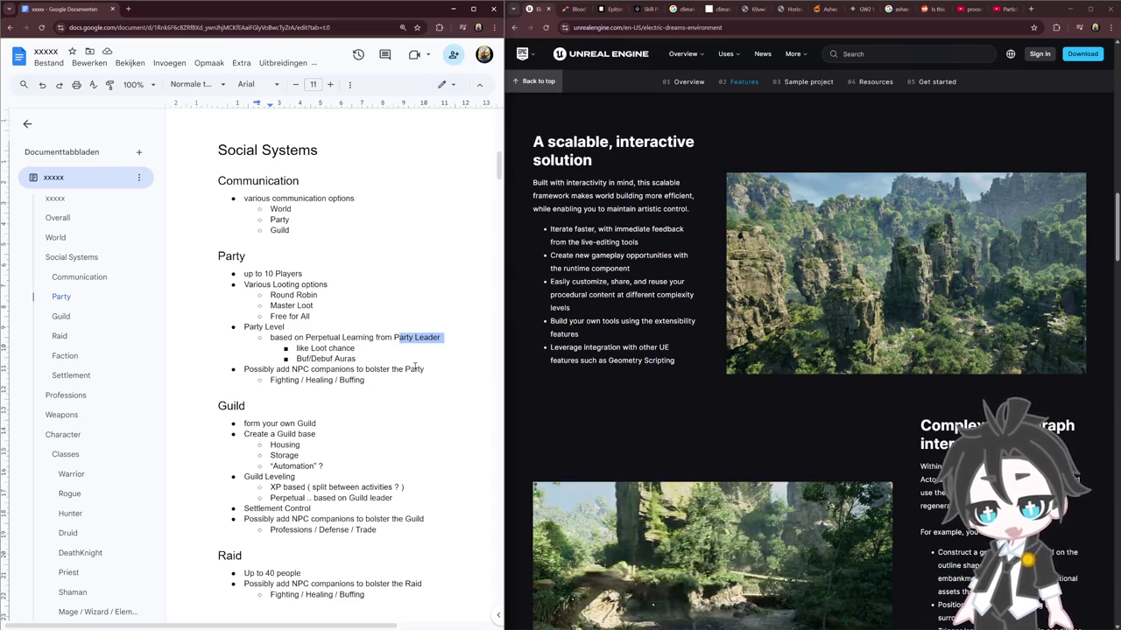
drag(379, 357, 262, 339)
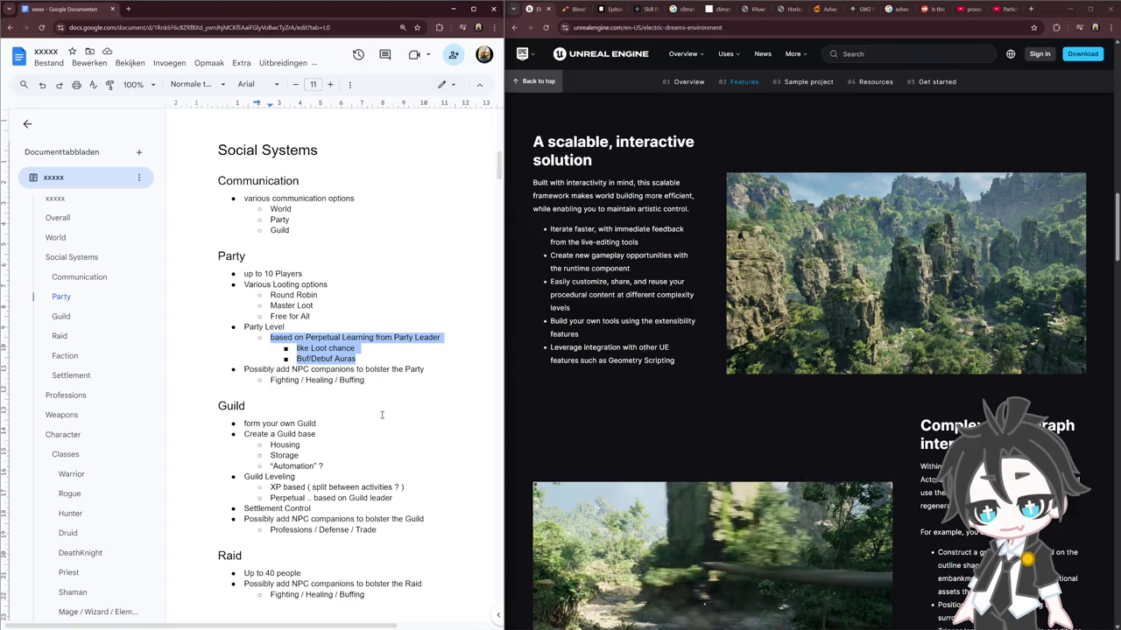
click(330, 403)
scroll(330, 404, down, 1)
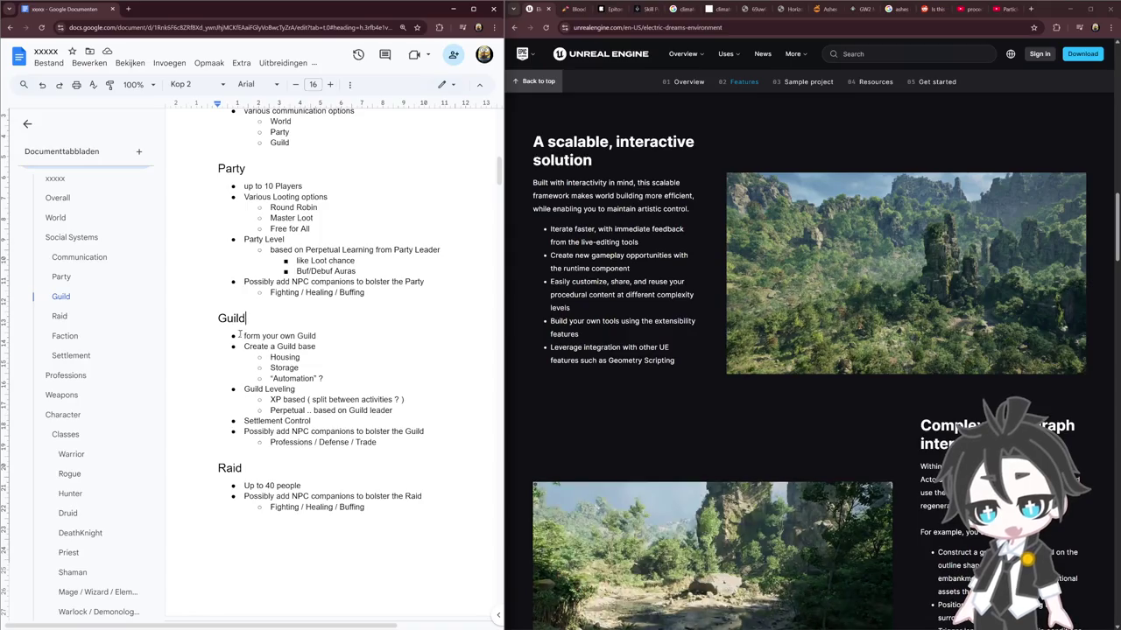
drag(244, 336, 317, 336)
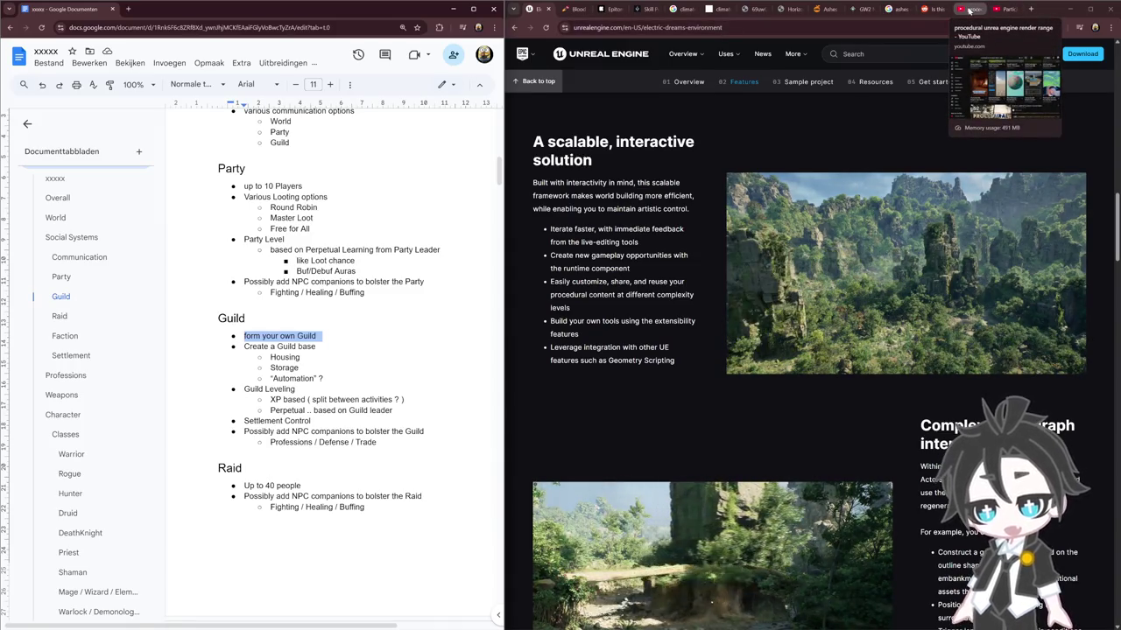
click(982, 12)
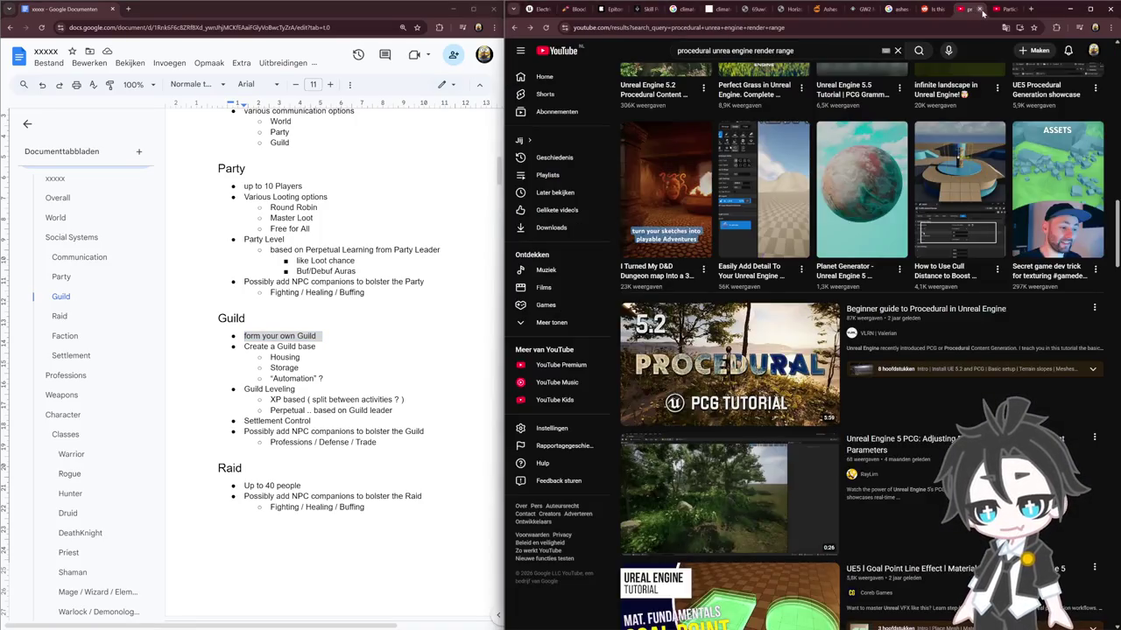
Close the YouTube tabs and search Google Images for 'ashes of creation freehold'
click(983, 11)
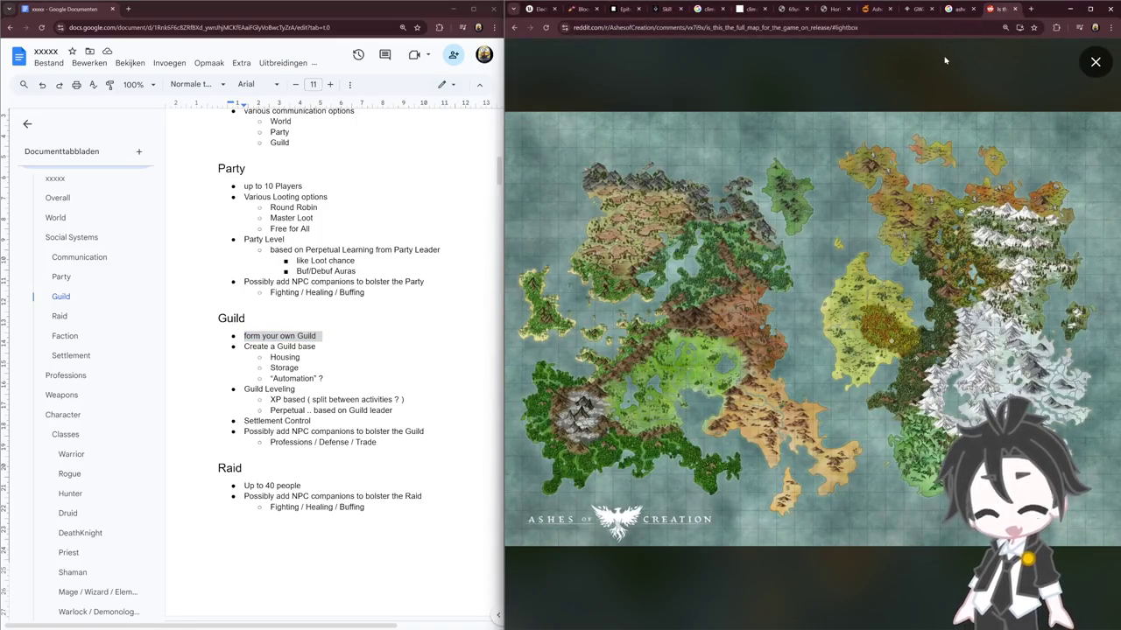
click(959, 11)
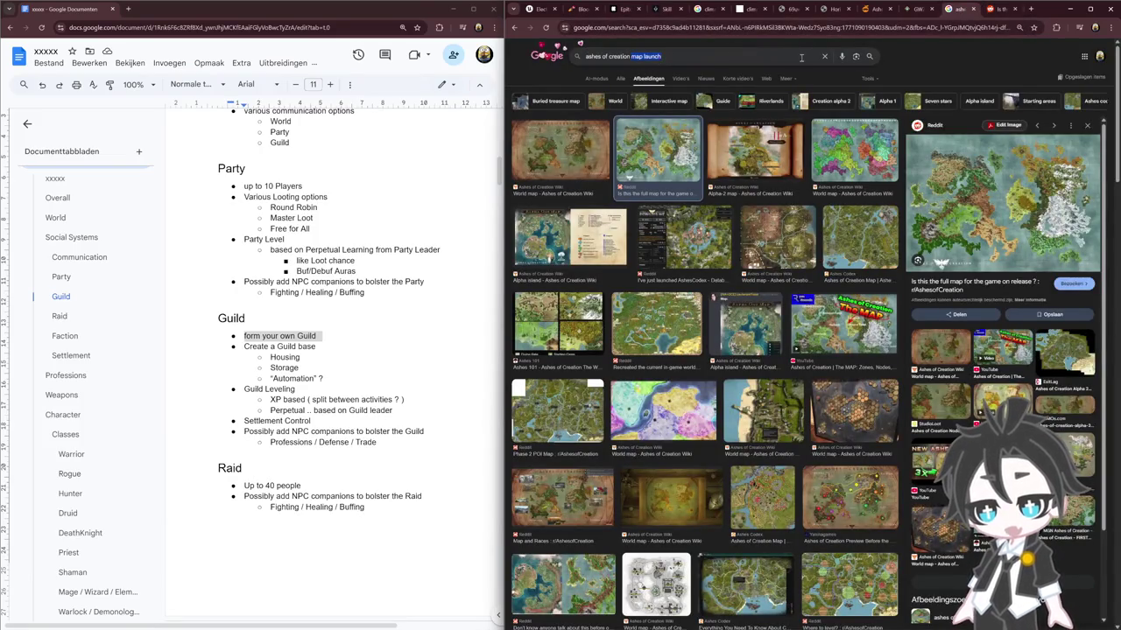
text(freehol)
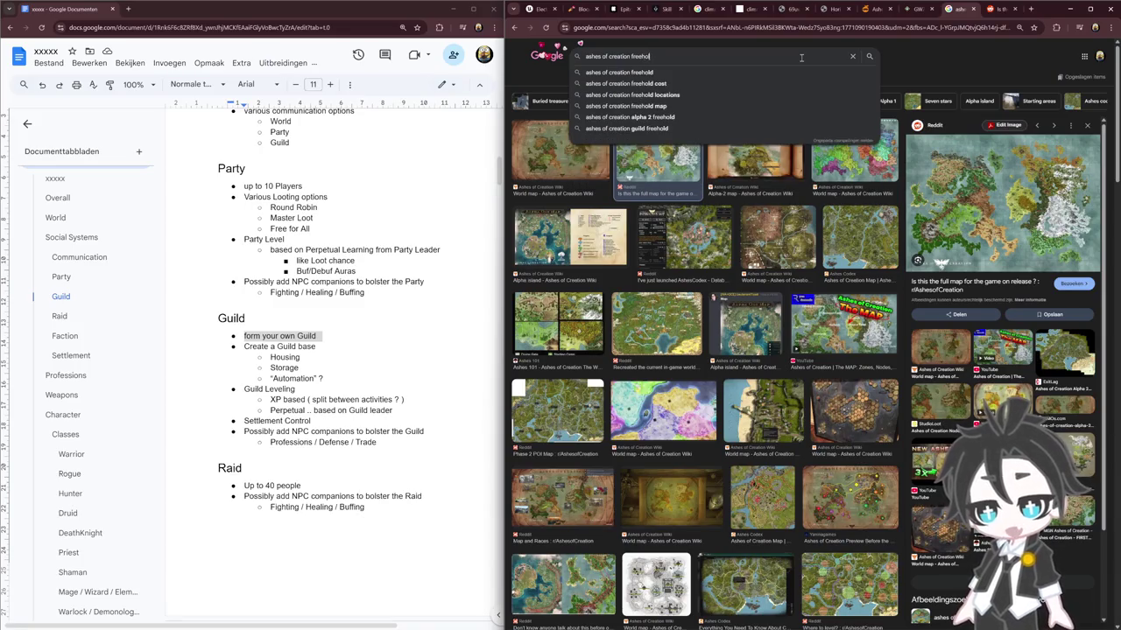
text(d)
key(Return)
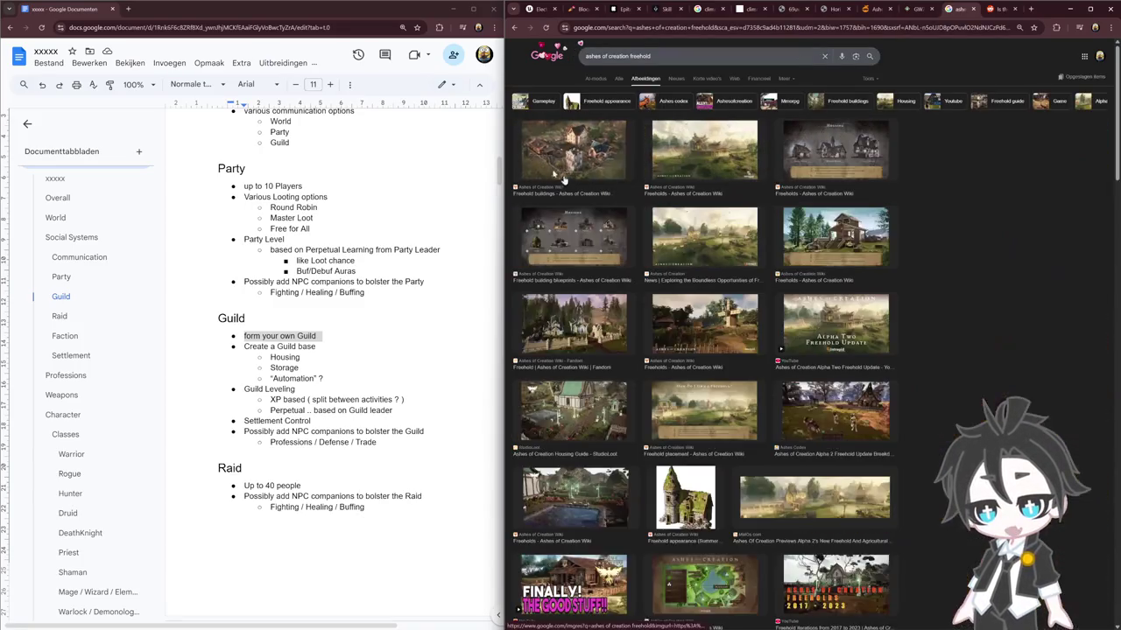
Preview the freehold images and open StudioLoot's Ashes of Creation Housing Guide in a new tab
click(550, 171)
click(996, 147)
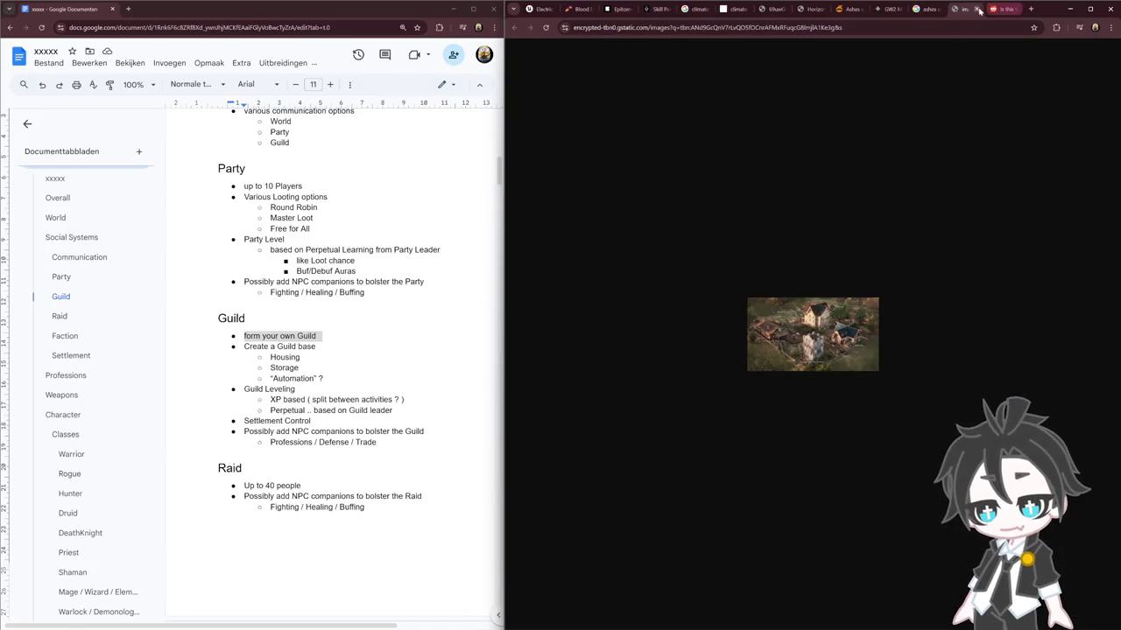
click(976, 8)
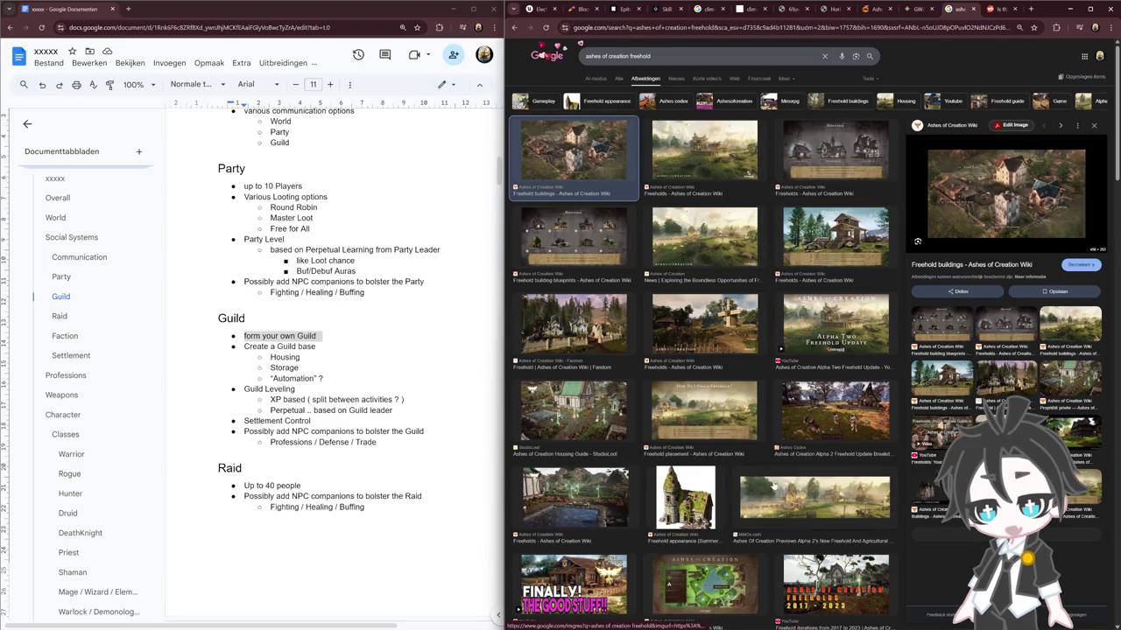
click(596, 453)
right_click(1016, 167)
click(1054, 197)
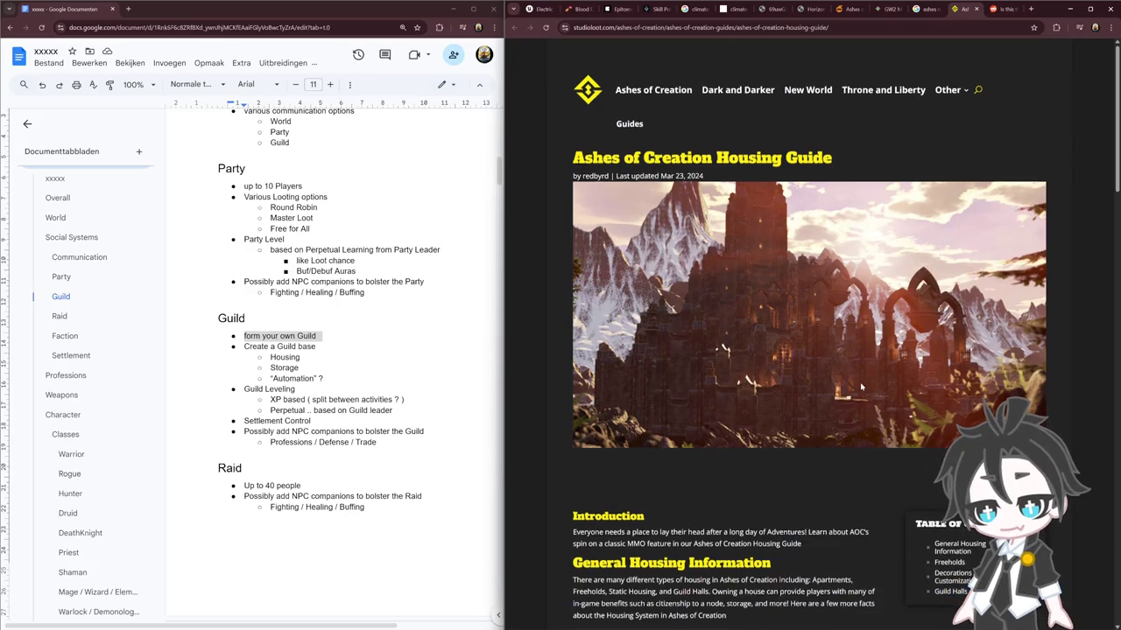
Scroll through the StudioLoot housing guide and select the spherical world size line in the doc
scroll(867, 394, down, 6)
scroll(861, 387, down, 5)
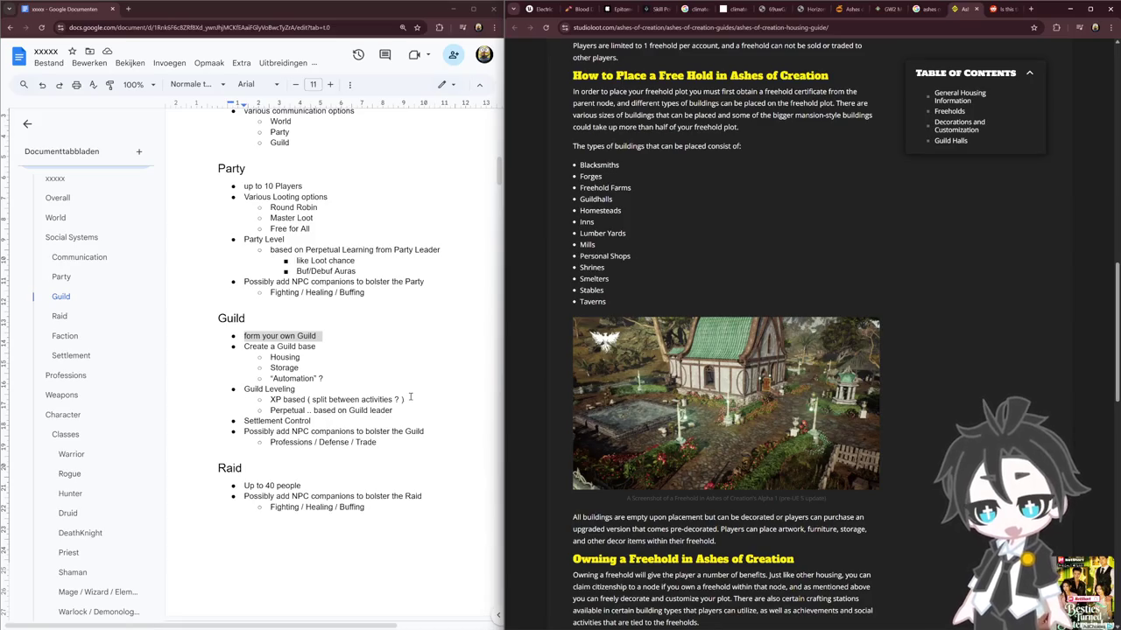
scroll(410, 397, up, 1)
scroll(409, 394, up, 5)
scroll(412, 389, up, 3)
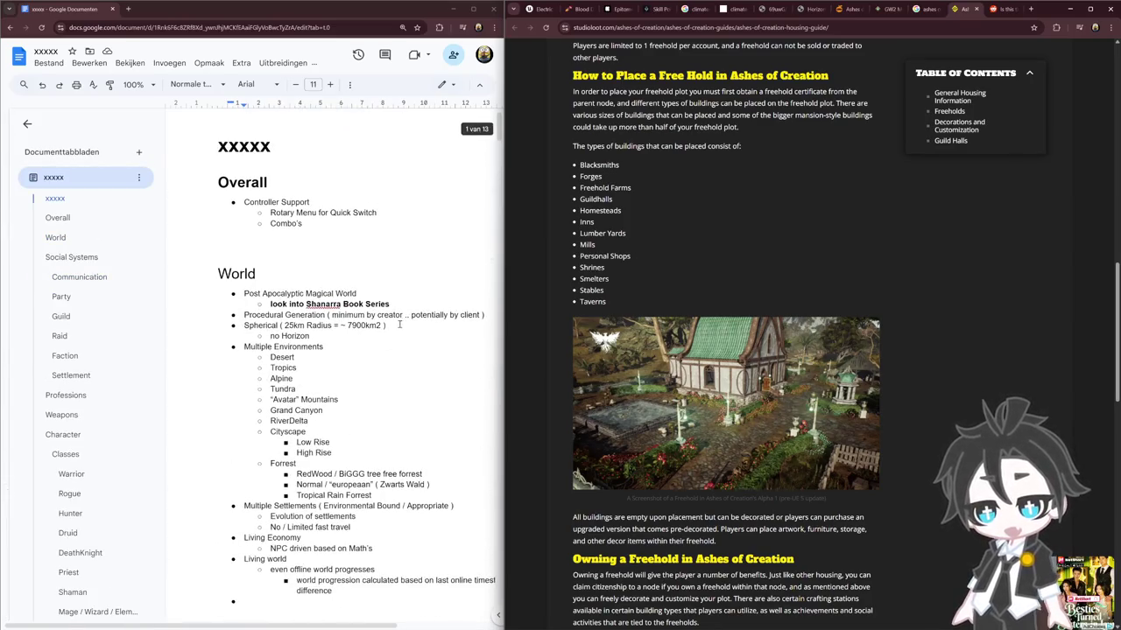
drag(399, 325, 266, 326)
Scroll to the freehold building types and place the caret after Storage in the Guild base list
scroll(315, 341, down, 1)
scroll(368, 359, down, 5)
scroll(407, 374, down, 4)
scroll(411, 378, up, 1)
scroll(411, 378, up, 1)
scroll(412, 378, down, 1)
scroll(412, 378, down, 3)
scroll(411, 379, up, 4)
scroll(411, 378, up, 1)
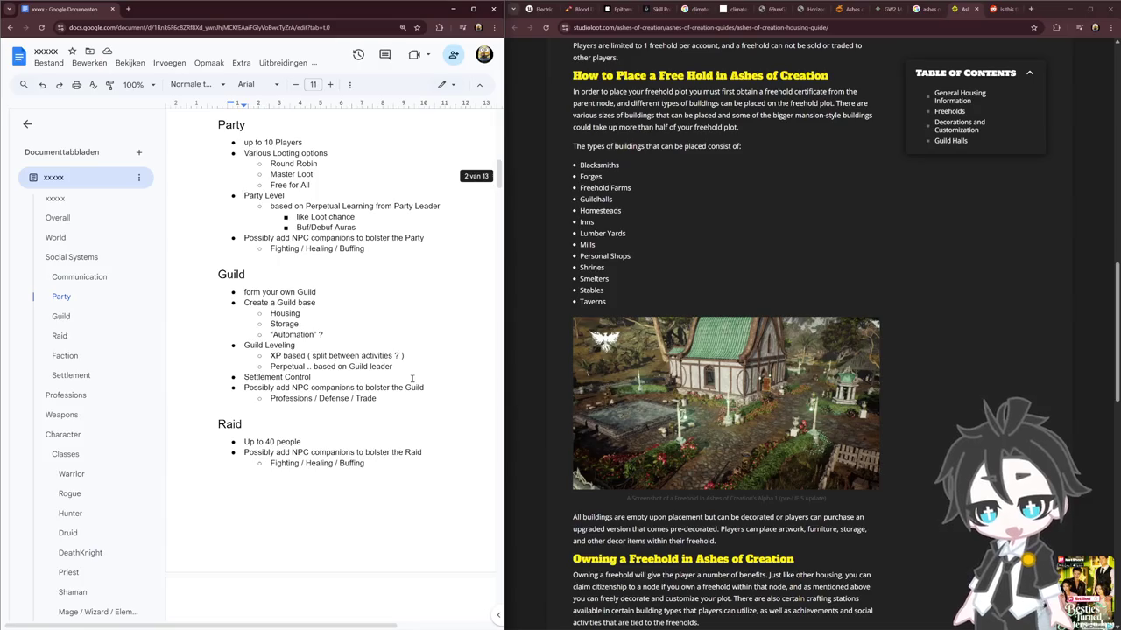
scroll(411, 378, up, 1)
click(381, 359)
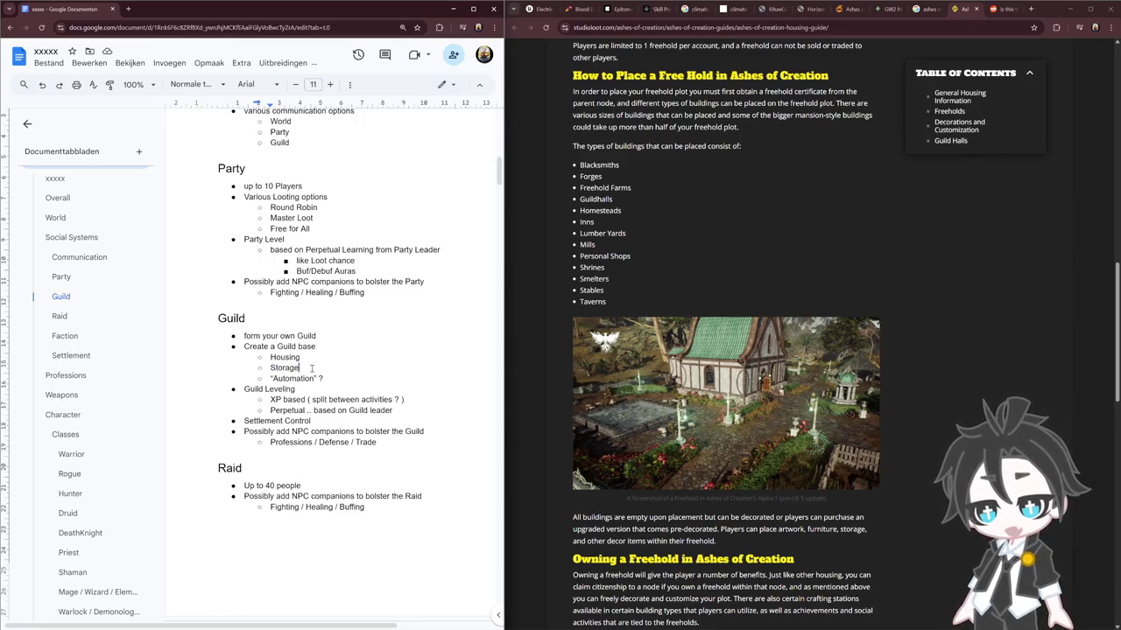
Add a 'system access' sub-item below Storage in the Guild base list
key(Return)
text(Profesion)
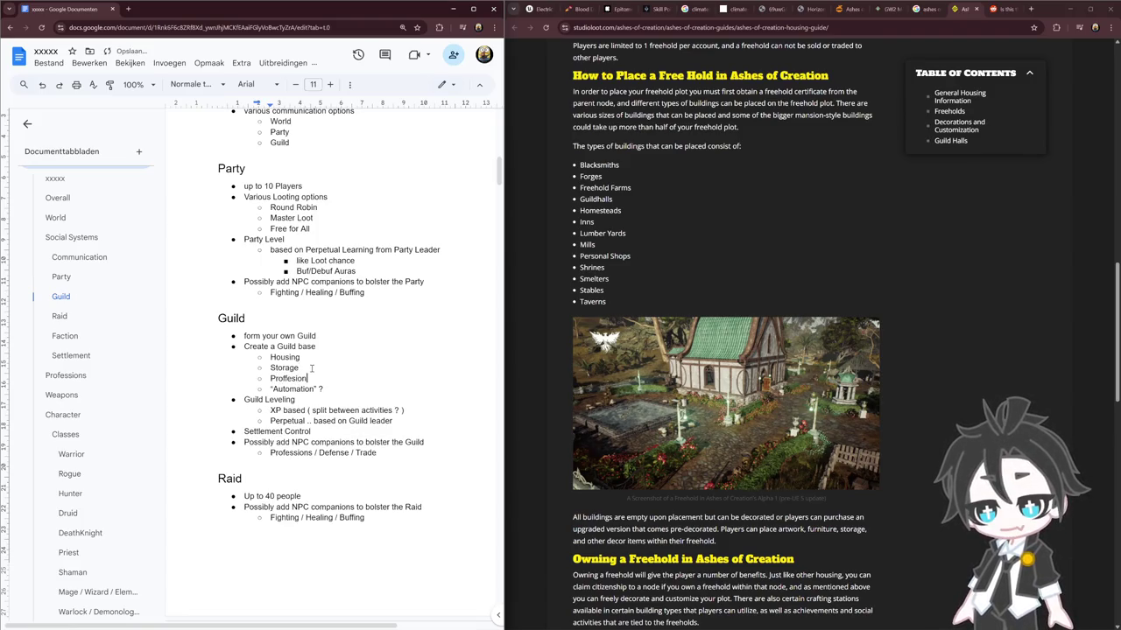
text(sys)
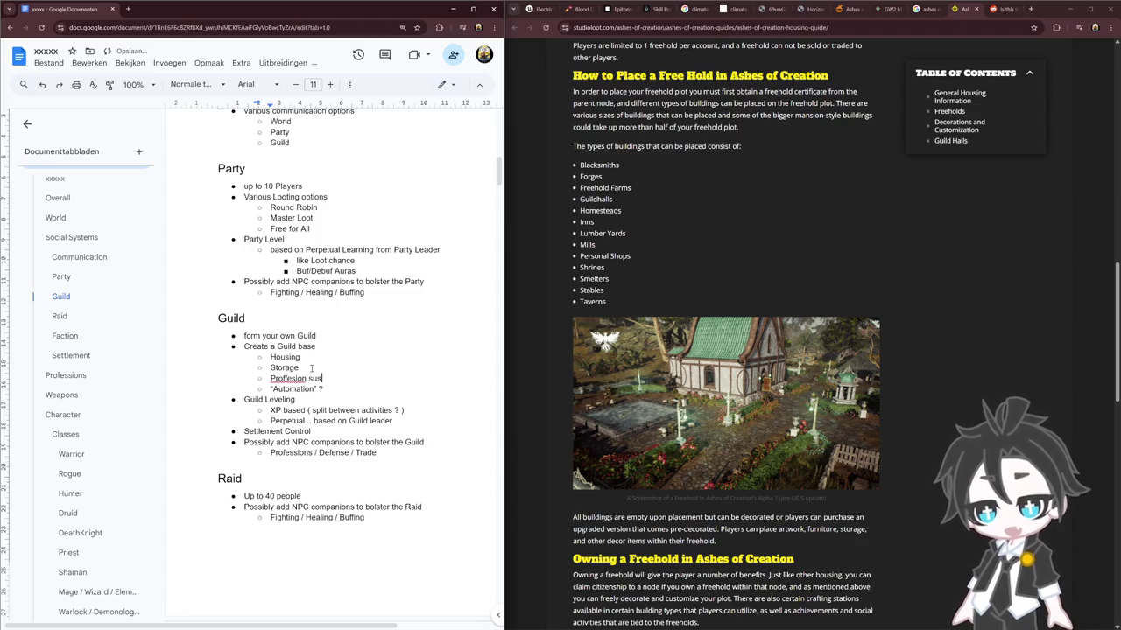
text(tem access)
key(Return)
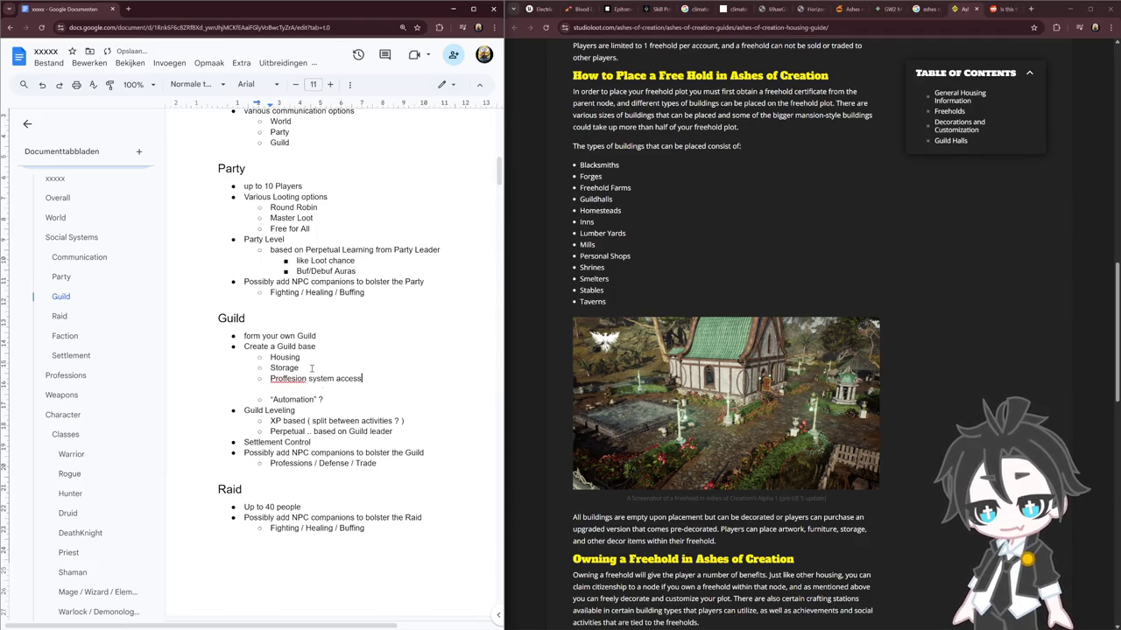
key(BackSpace)
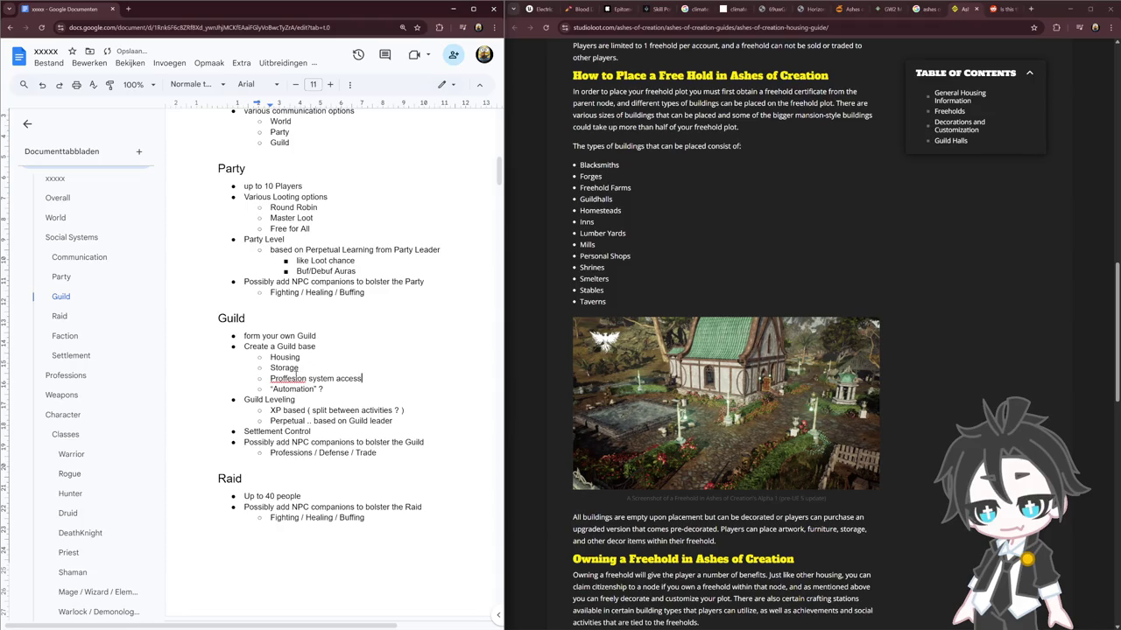
Fix the misspelled 'Proffesion' so the item reads 'Professions system access'
right_click(296, 379)
click(350, 476)
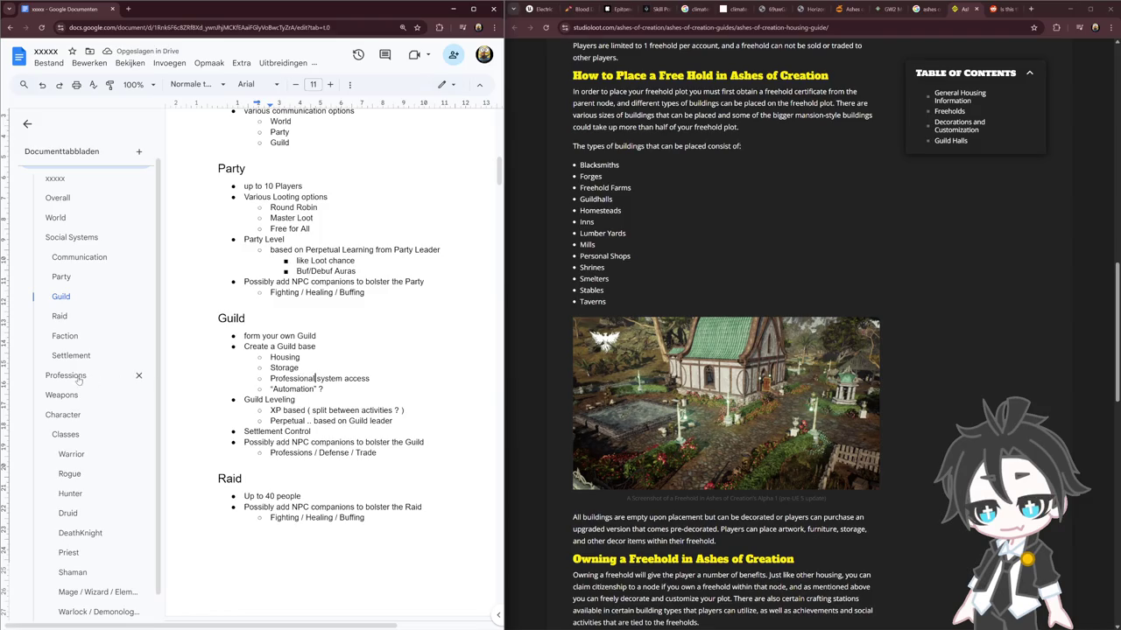
double_click(291, 378)
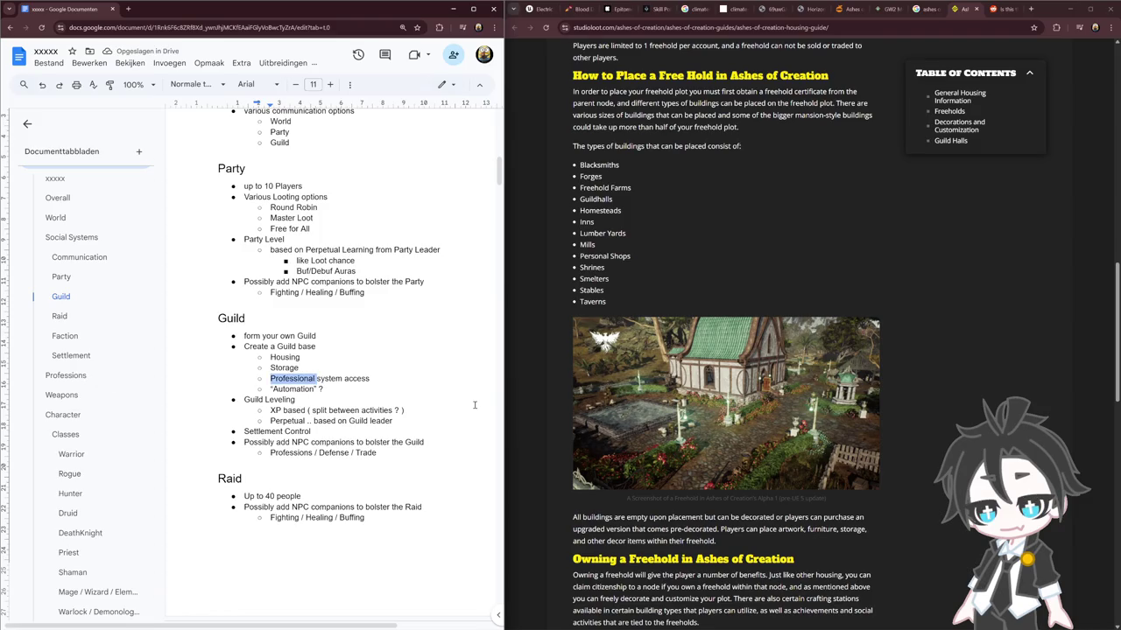
key(Right)
key(BackSpace)
key(BackSpace)
key(BackSpace)
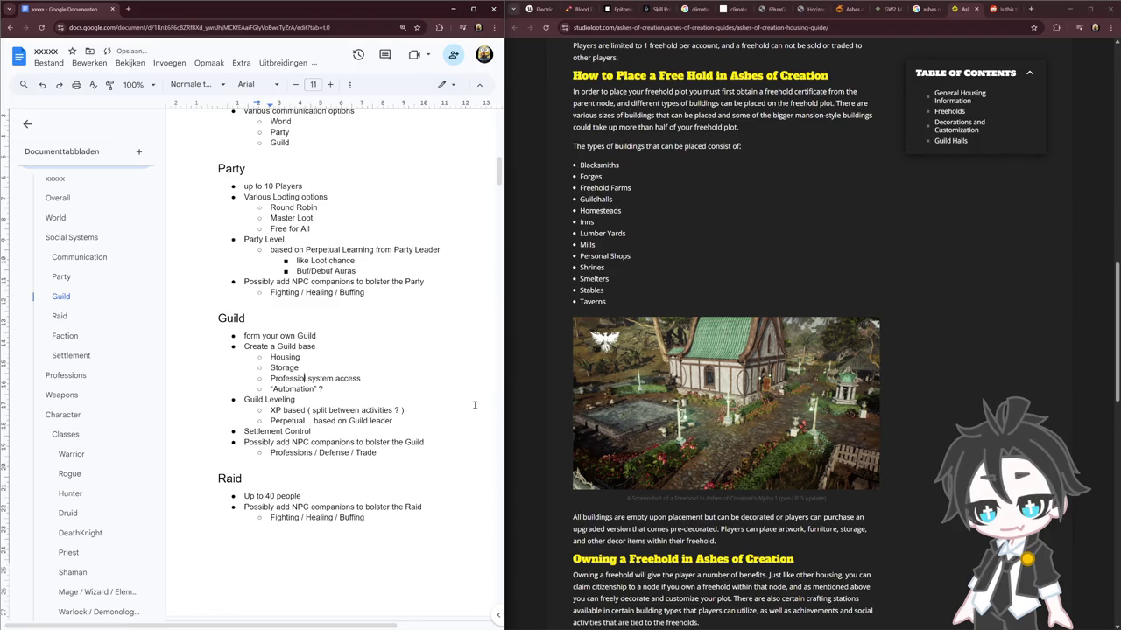
text(n)
key(Delete)
text(s)
scroll(714, 369, down, 3)
Scroll the guide to 'Owning a Freehold' and select the 'Create a Guild base' line
scroll(718, 369, down, 2)
scroll(720, 369, up, 2)
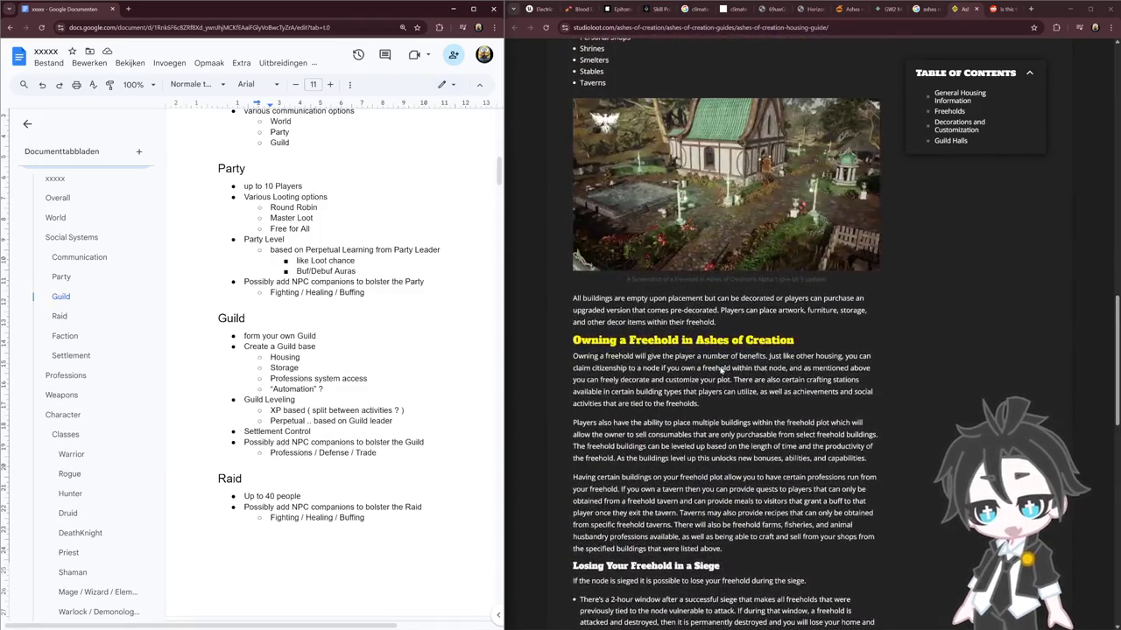
scroll(720, 370, down, 2)
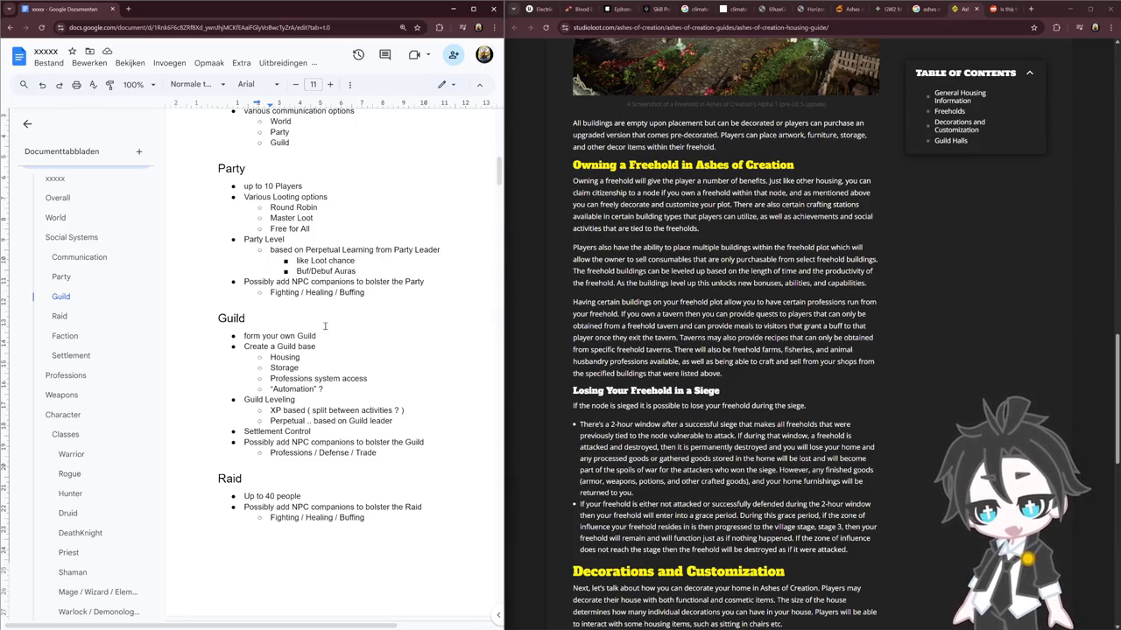
drag(316, 347, 243, 346)
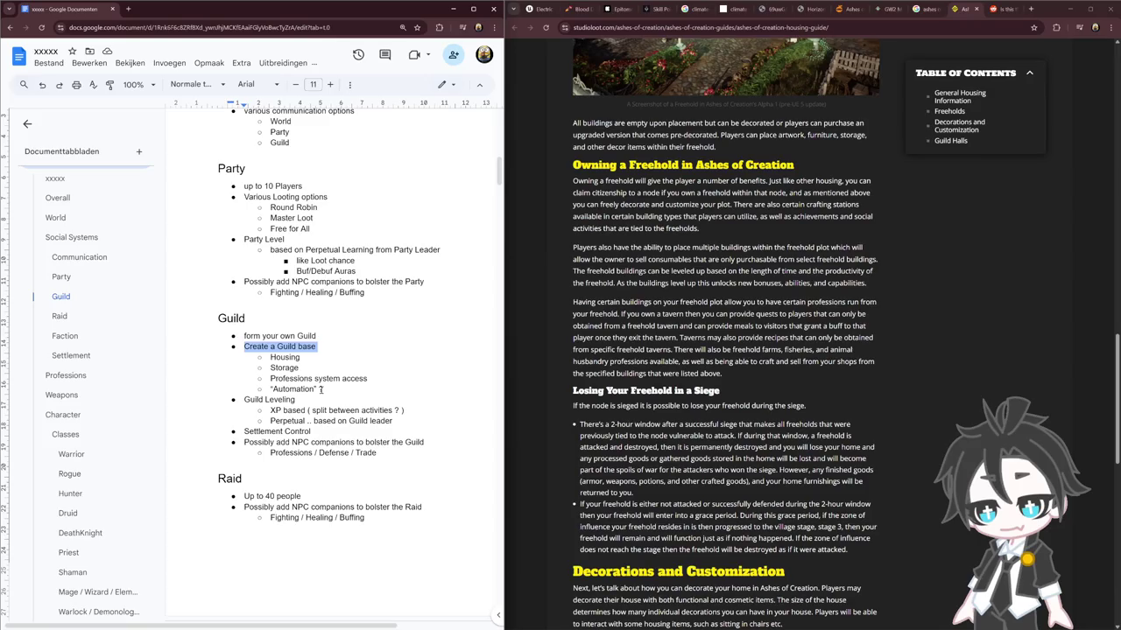
scroll(321, 391, up, 2)
scroll(320, 390, down, 1)
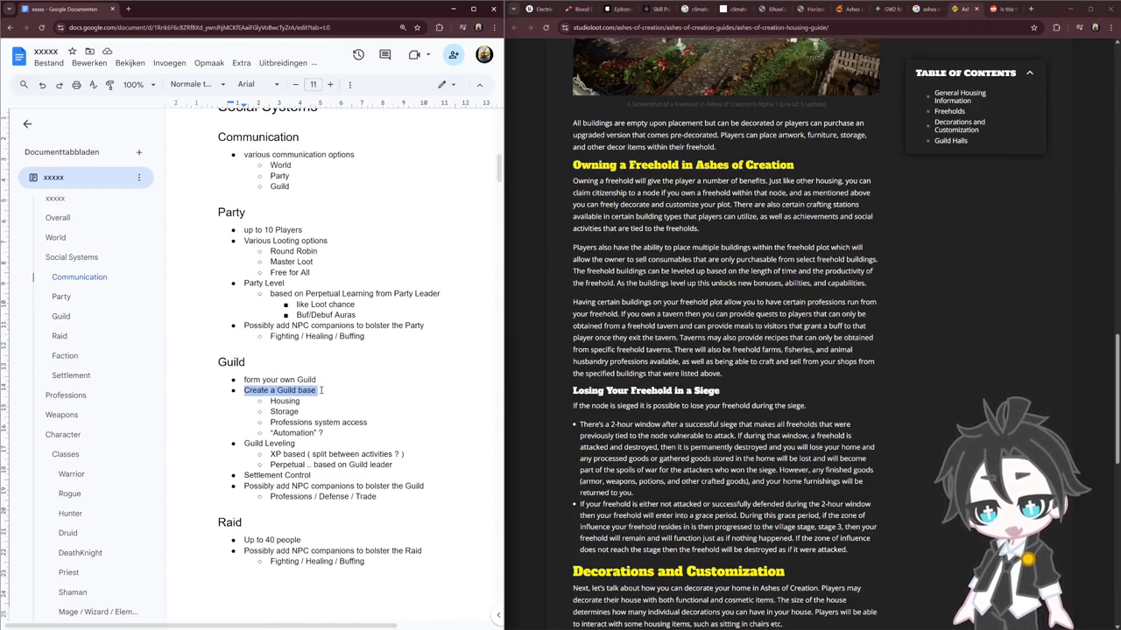
triple_click(294, 444)
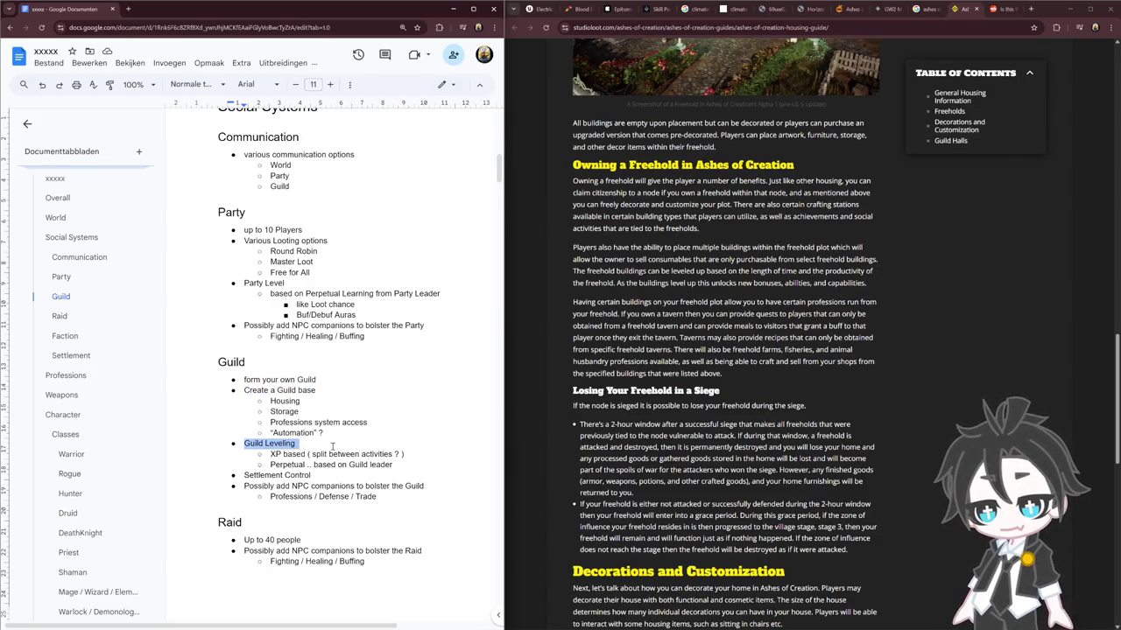
triple_click(316, 476)
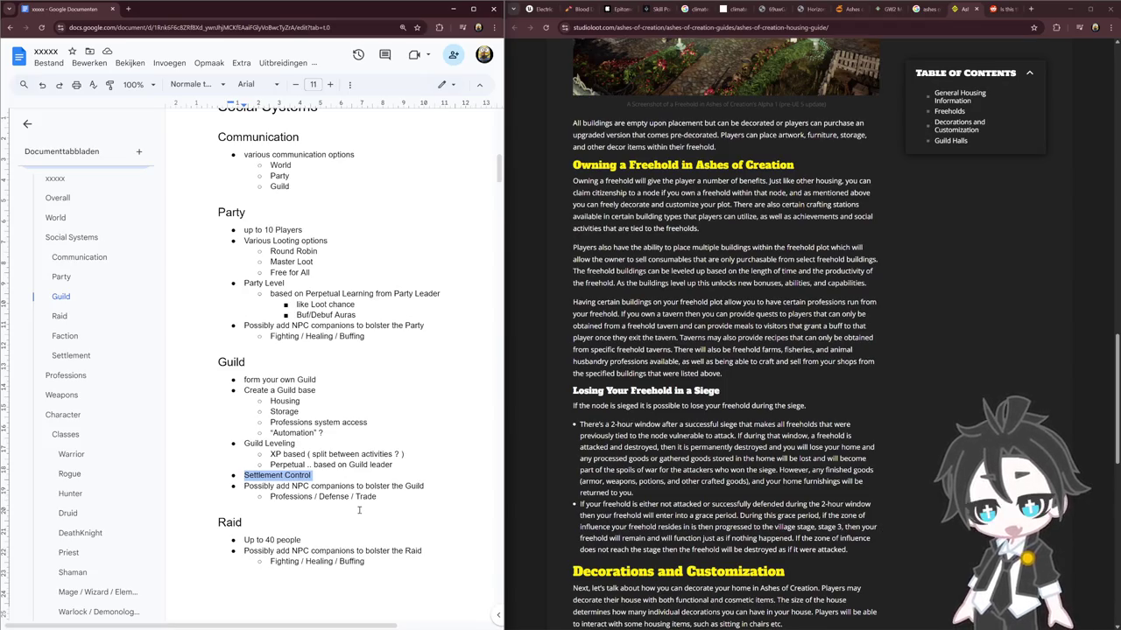
scroll(354, 473, up, 3)
scroll(346, 385, up, 2)
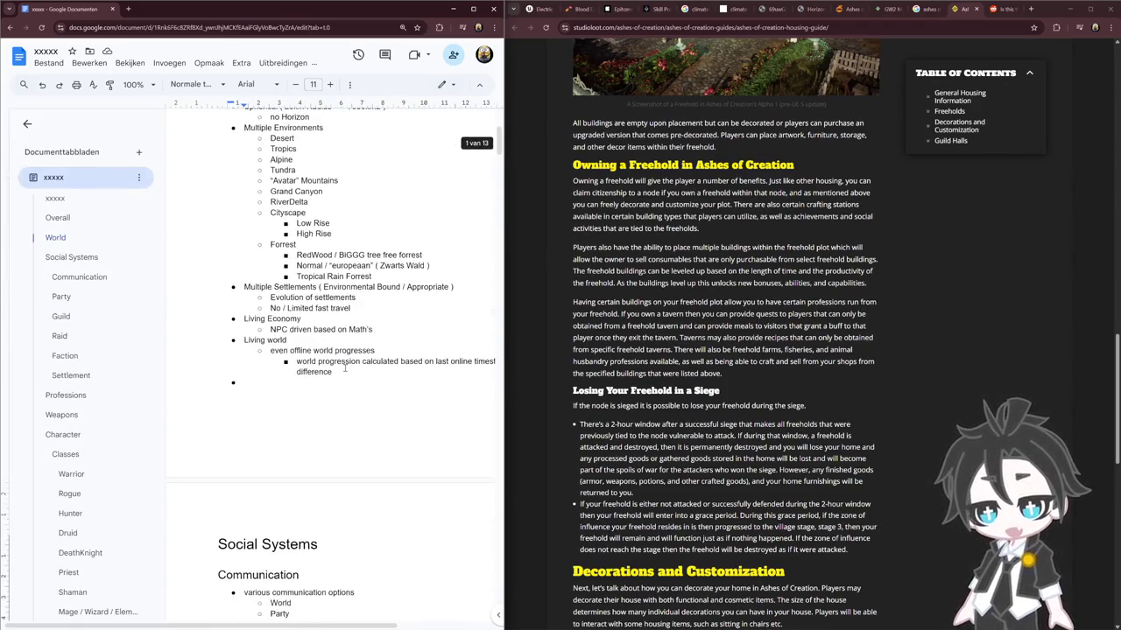
triple_click(314, 321)
click(313, 321)
drag(382, 333, 213, 319)
scroll(302, 420, down, 4)
scroll(302, 420, down, 1)
scroll(303, 421, down, 1)
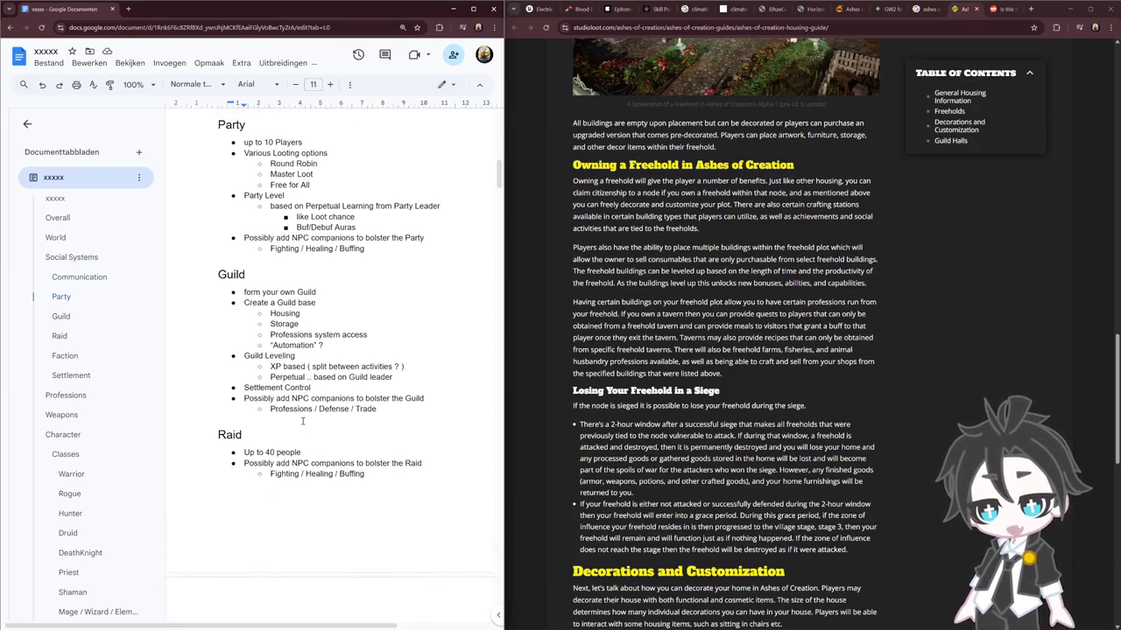
scroll(303, 421, up, 2)
scroll(303, 422, down, 1)
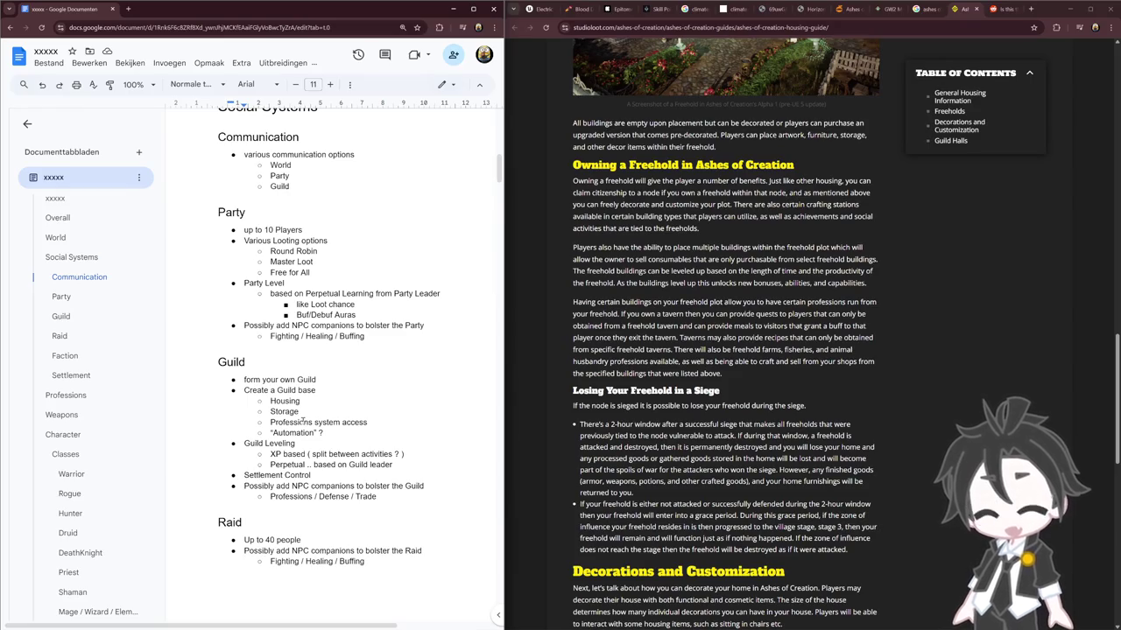
scroll(261, 386, down, 2)
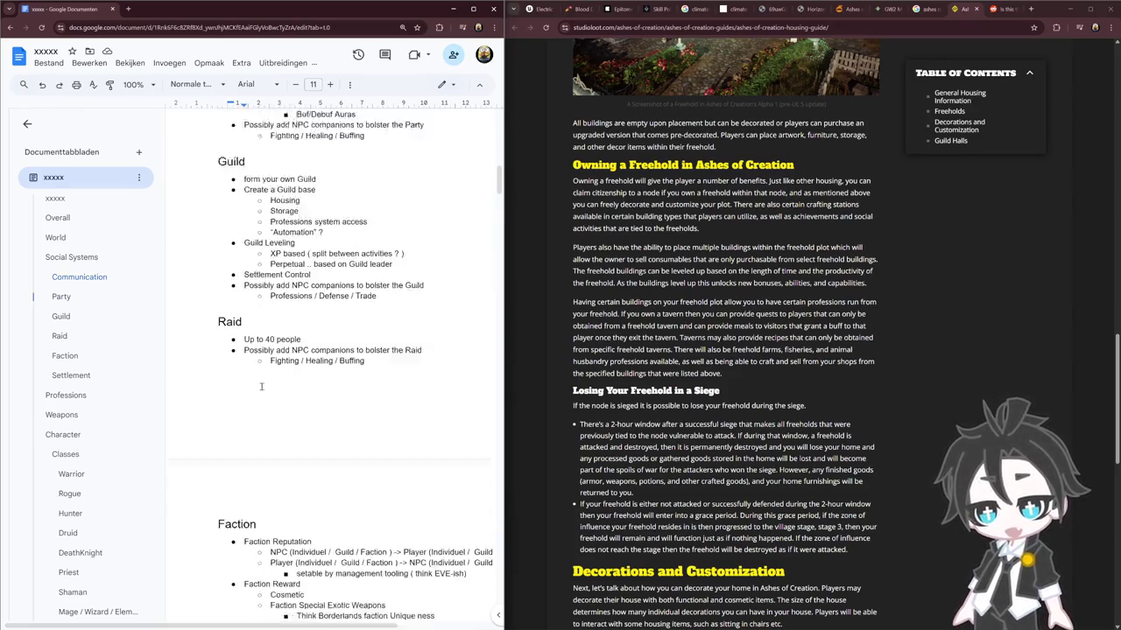
scroll(261, 386, down, 2)
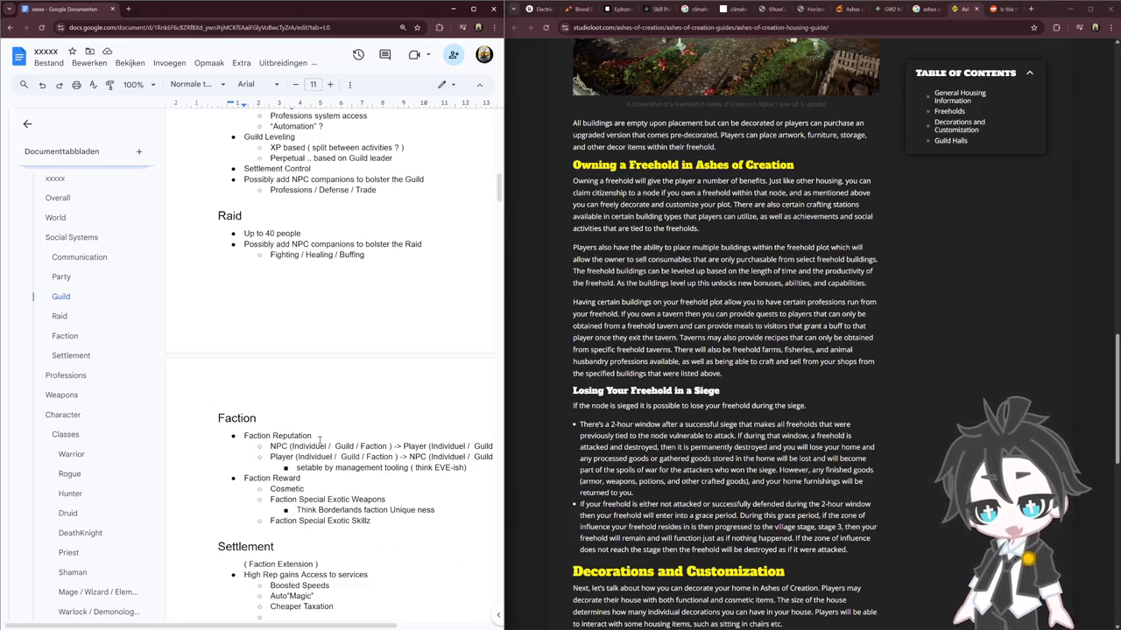
scroll(320, 440, up, 1)
scroll(330, 490, up, 1)
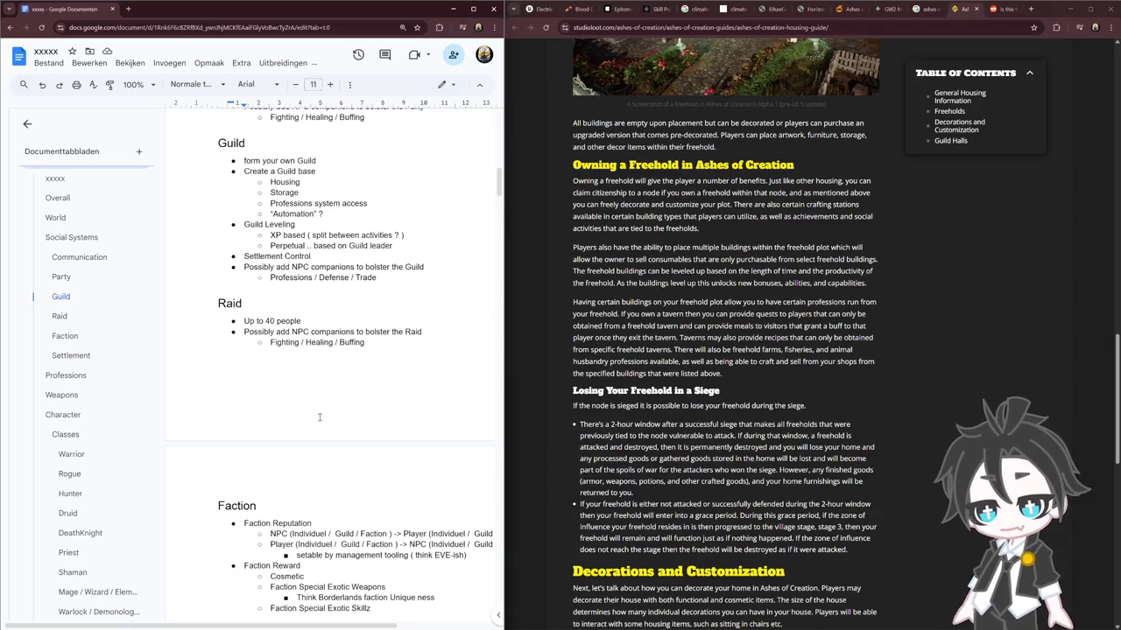
triple_click(313, 257)
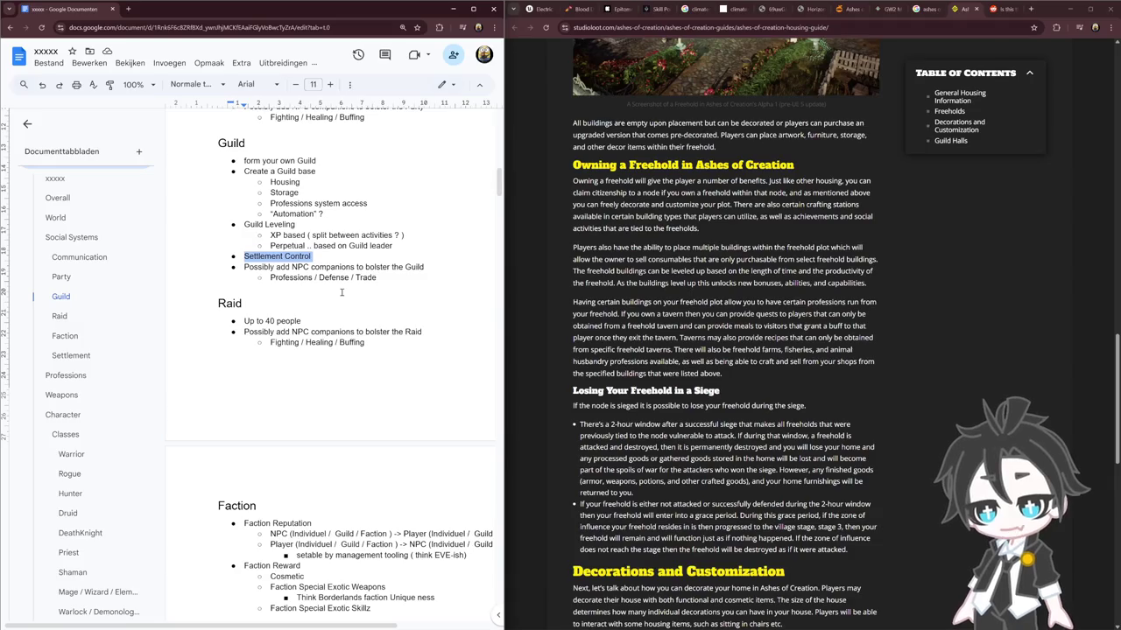
drag(296, 257, 295, 246)
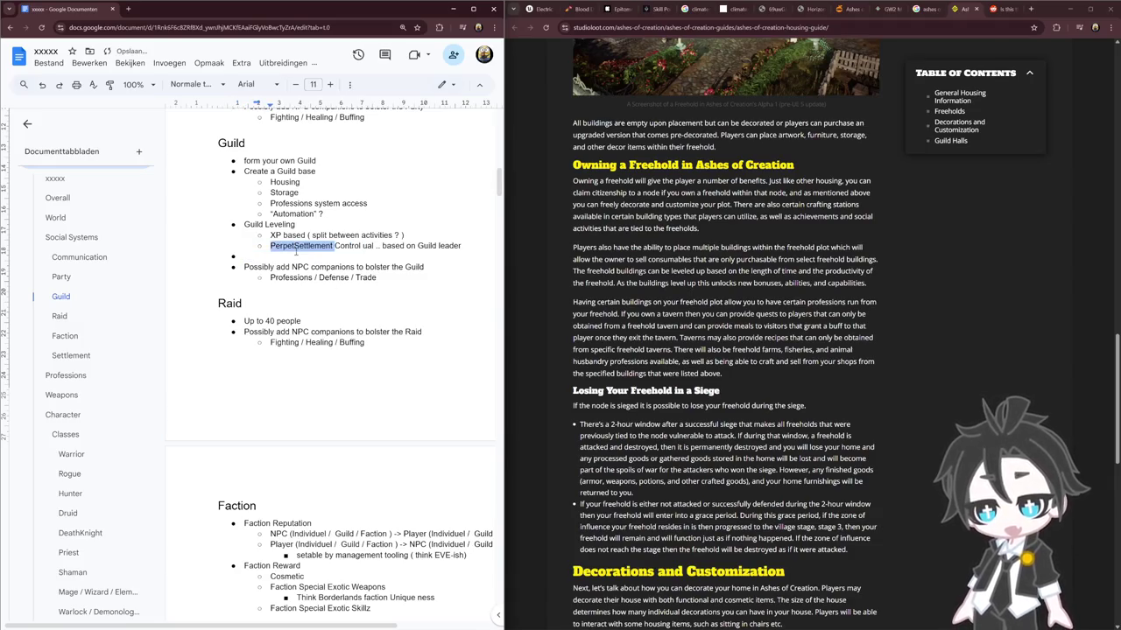
key(ctrl+z)
click(352, 267)
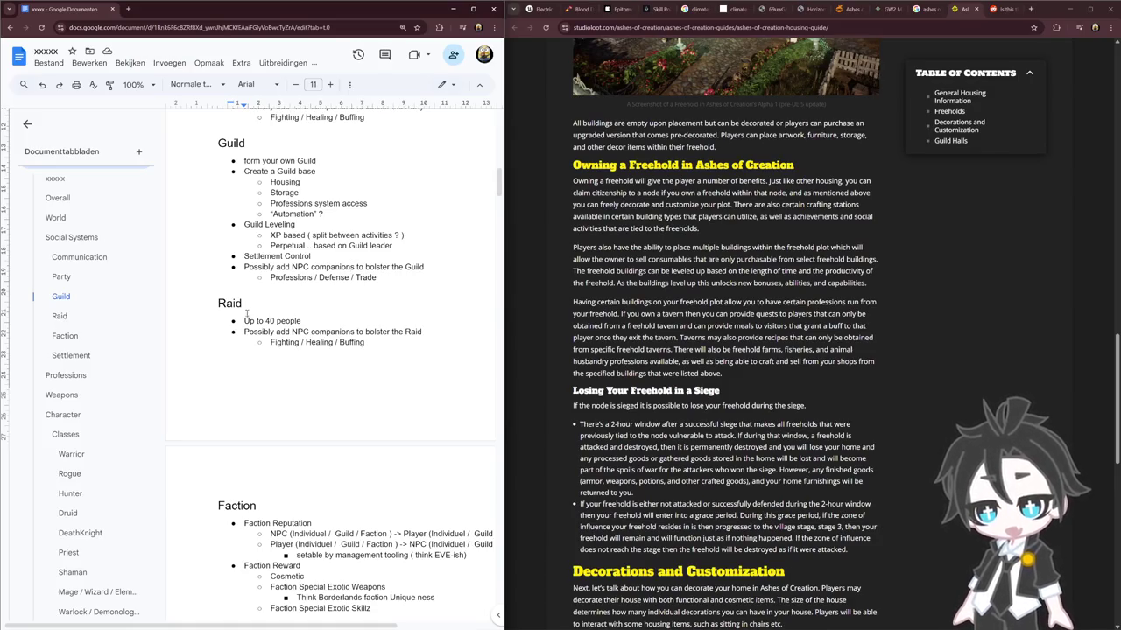
drag(315, 173, 243, 173)
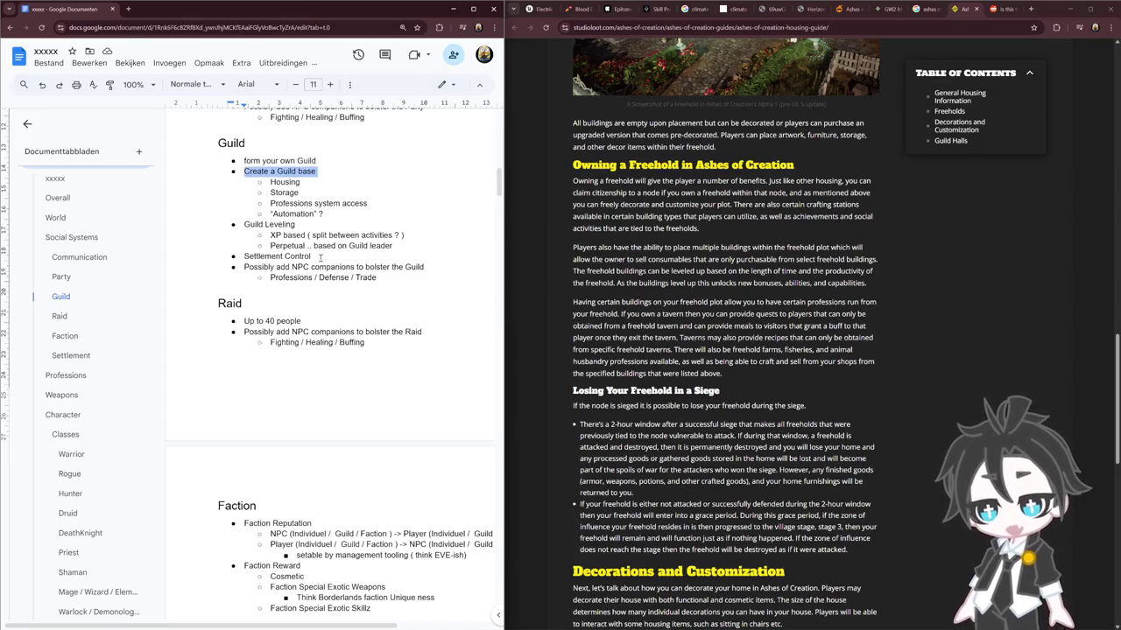
drag(311, 257, 244, 256)
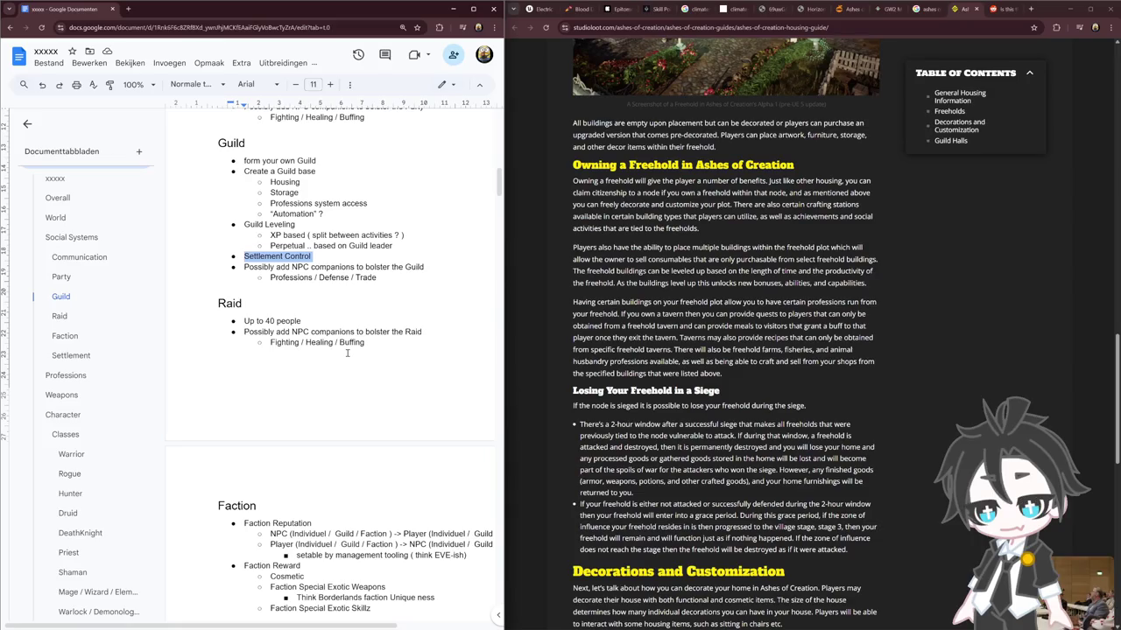
scroll(677, 228, up, 3)
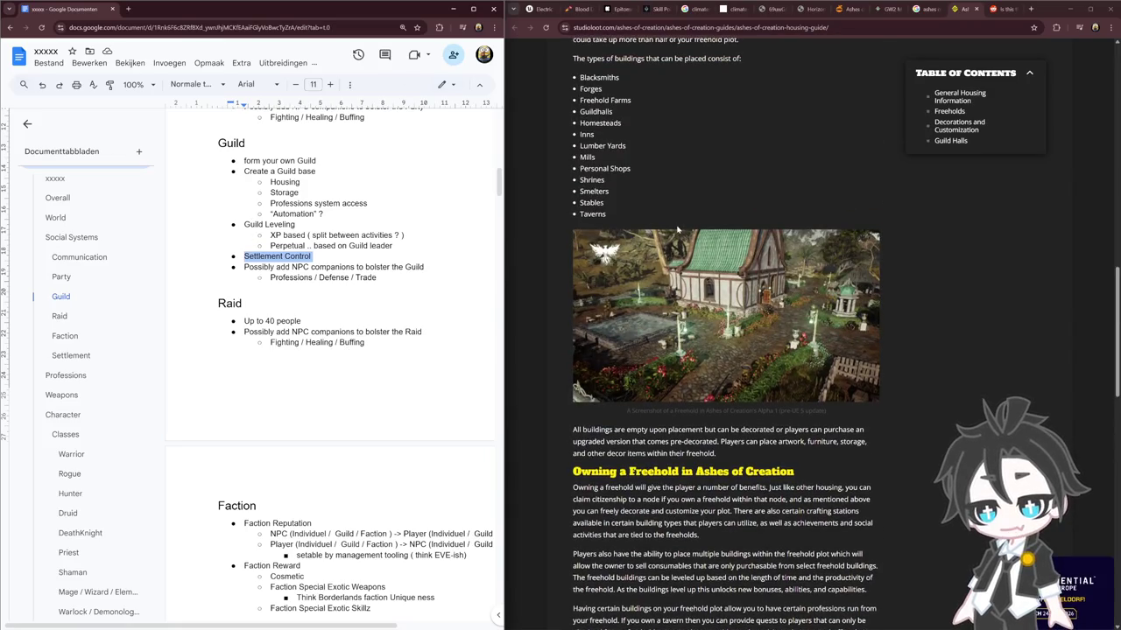
click(308, 405)
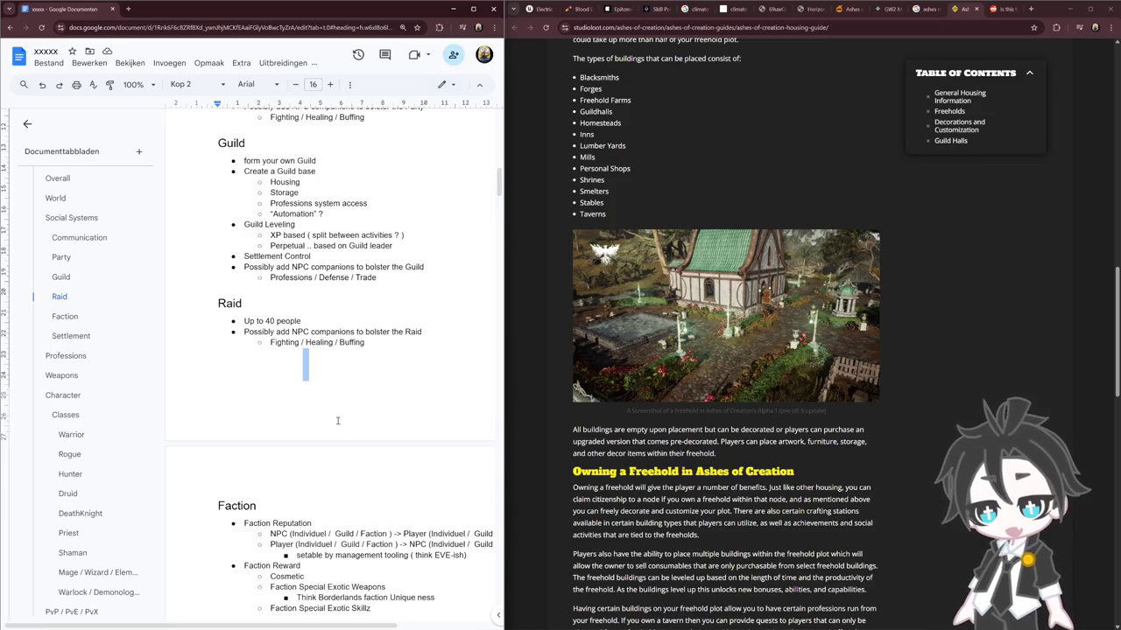
click(325, 301)
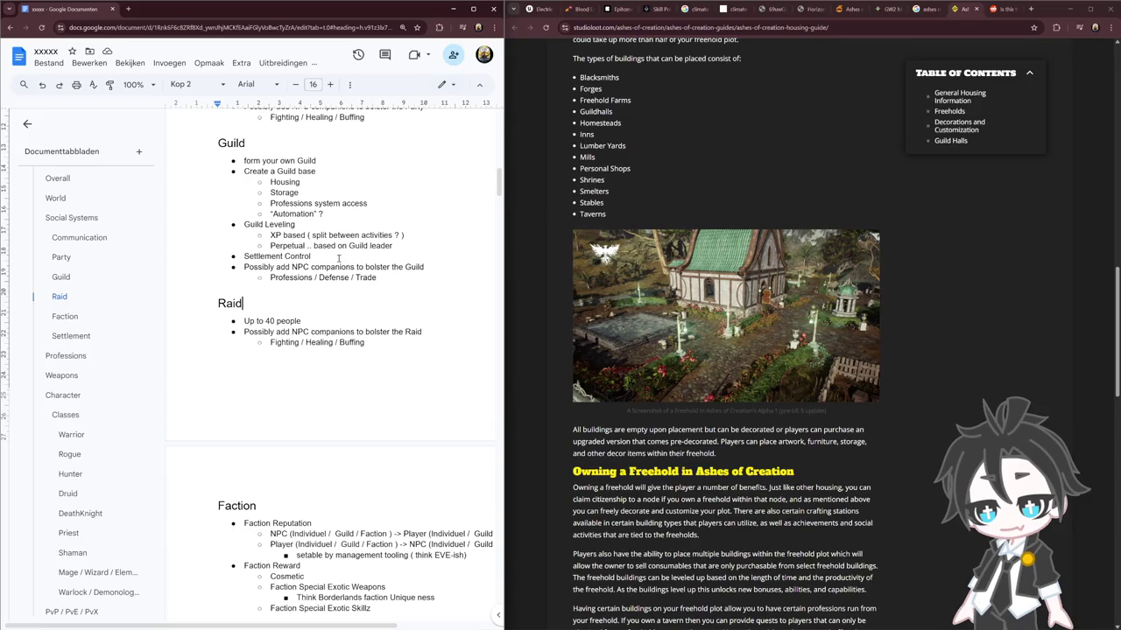
double_click(288, 213)
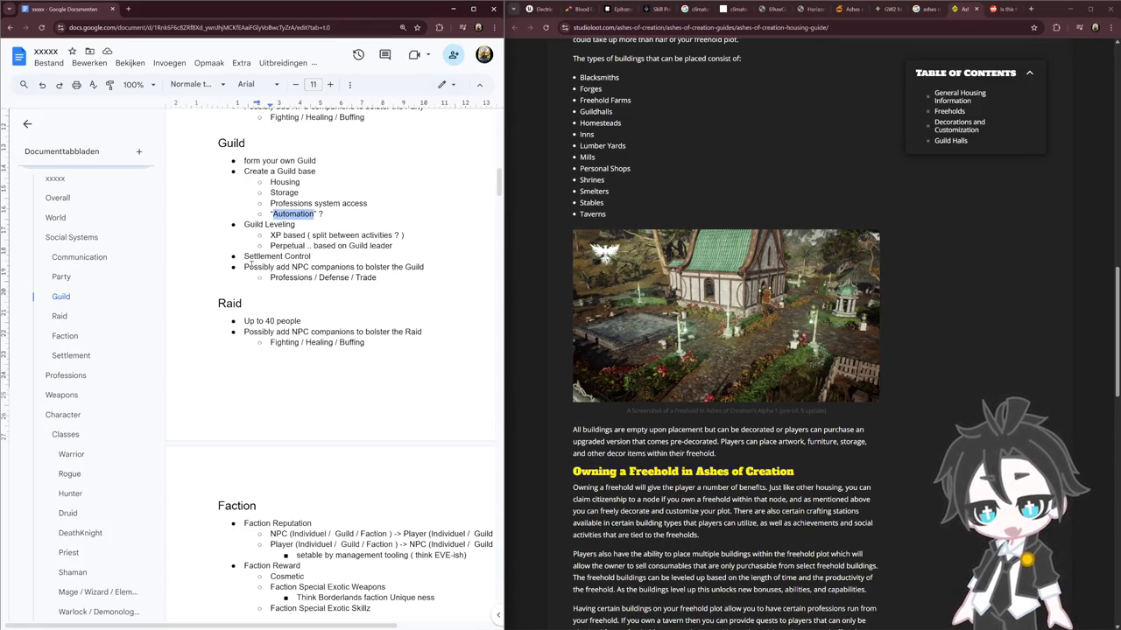
drag(244, 266, 378, 279)
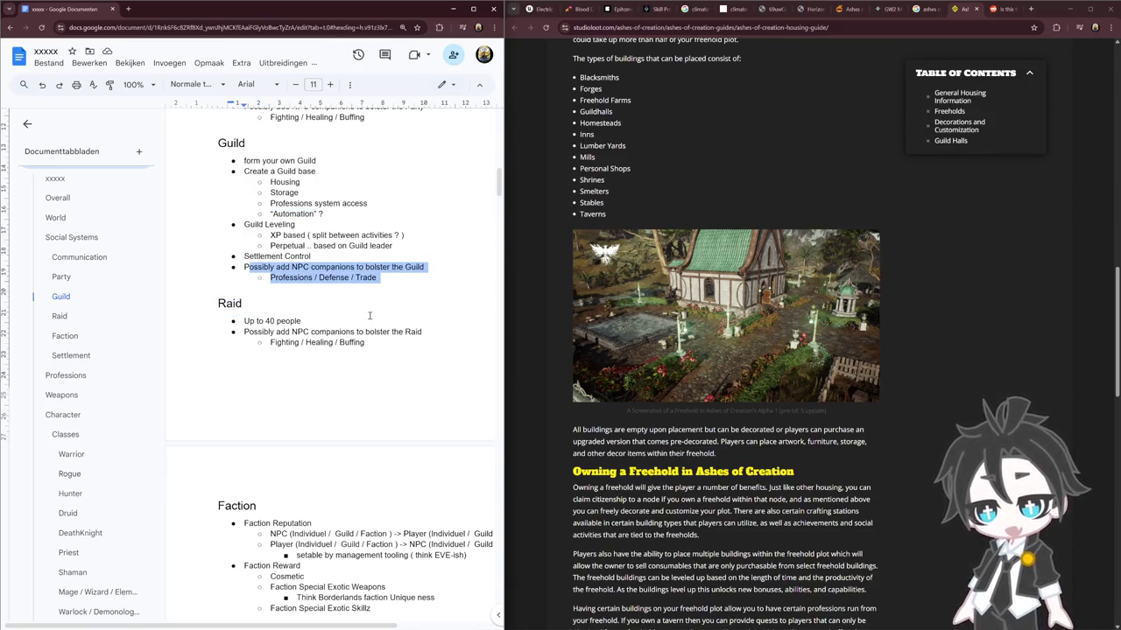
double_click(297, 278)
double_click(335, 278)
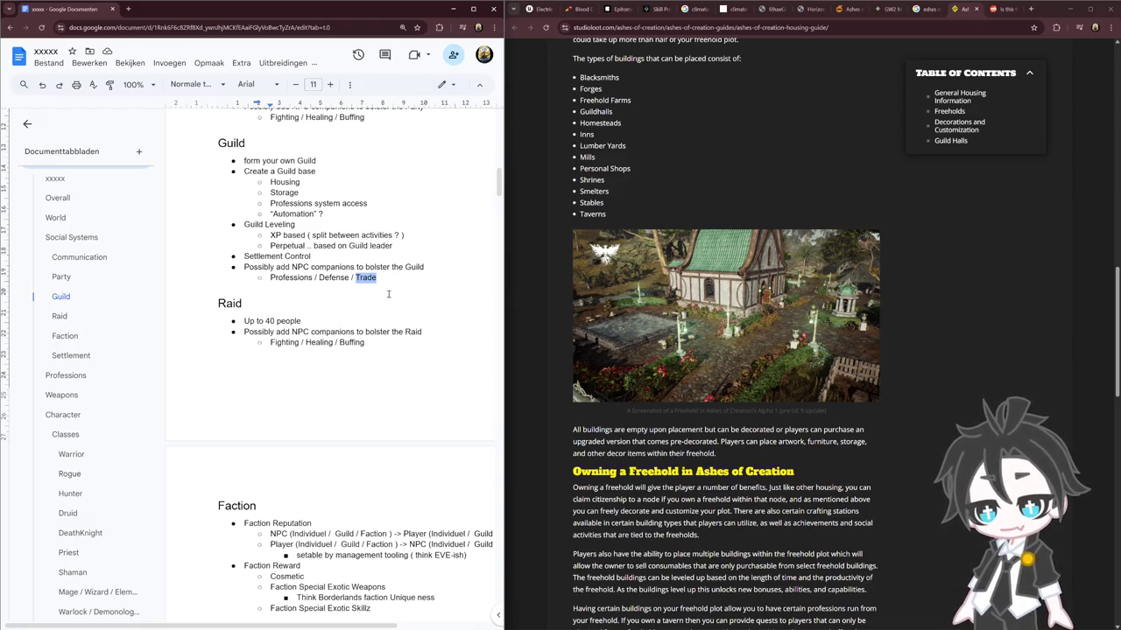
double_click(222, 142)
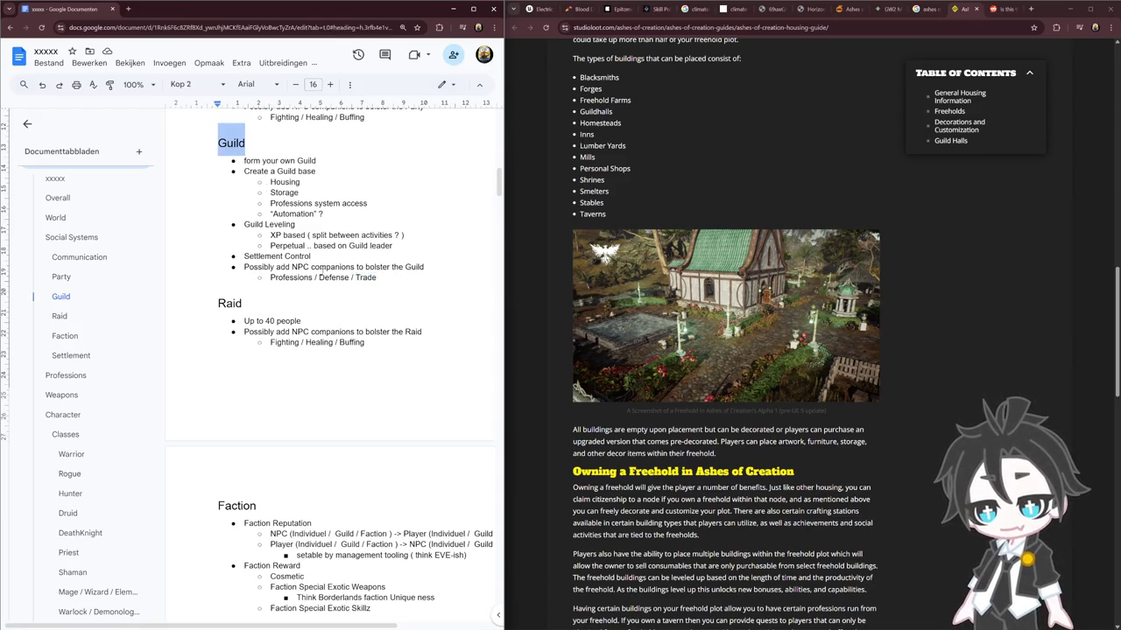
shift+click(376, 277)
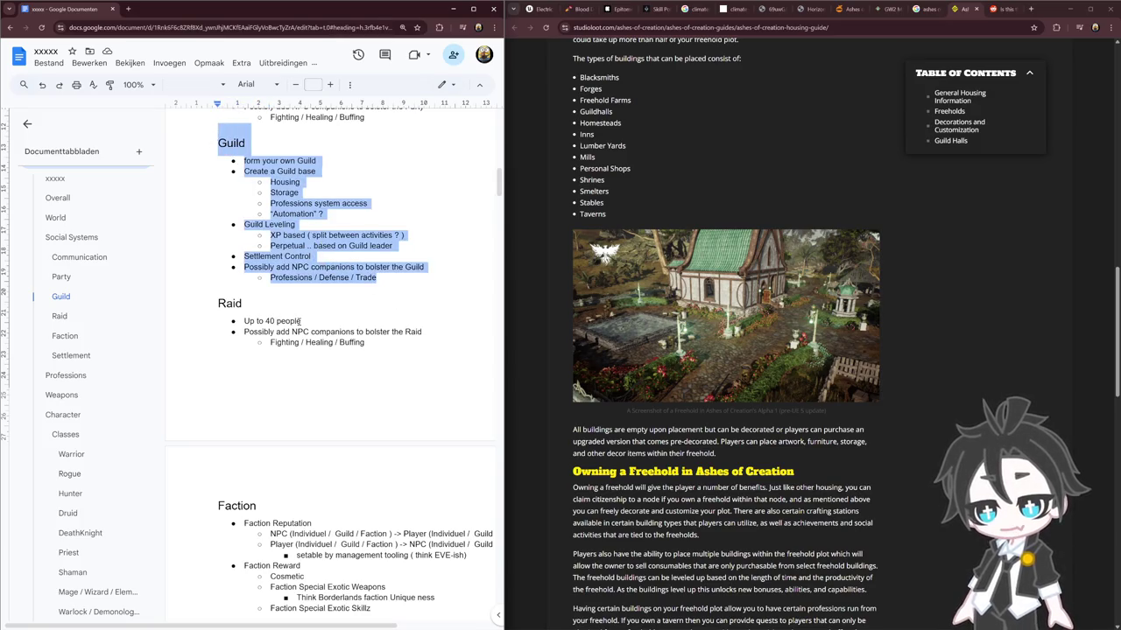
click(348, 310)
scroll(344, 298, up, 2)
mouse_move(225, 133)
mouse_down()
mouse_move(368, 247)
mouse_move(306, 229)
mouse_up()
click(365, 249)
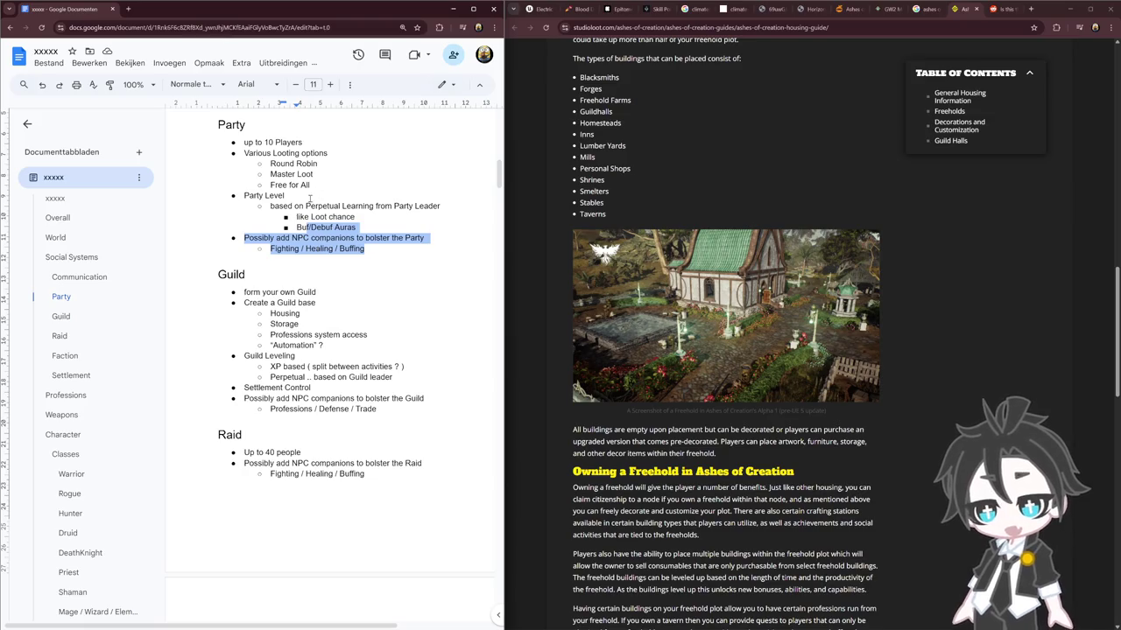
double_click(289, 142)
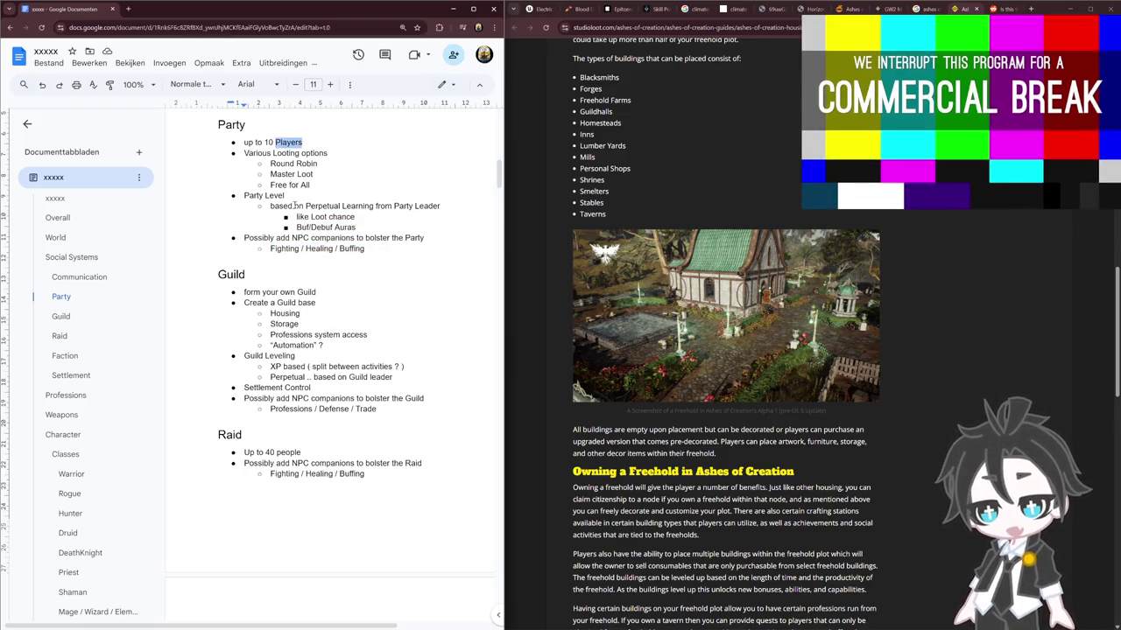
drag(292, 207, 368, 251)
click(401, 271)
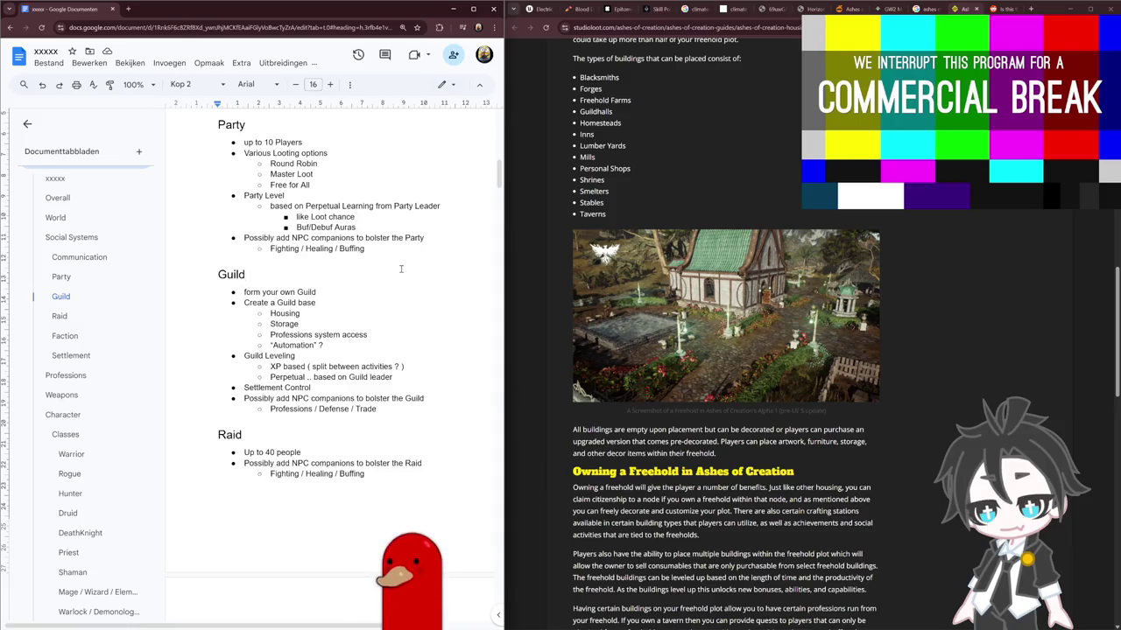
click(342, 543)
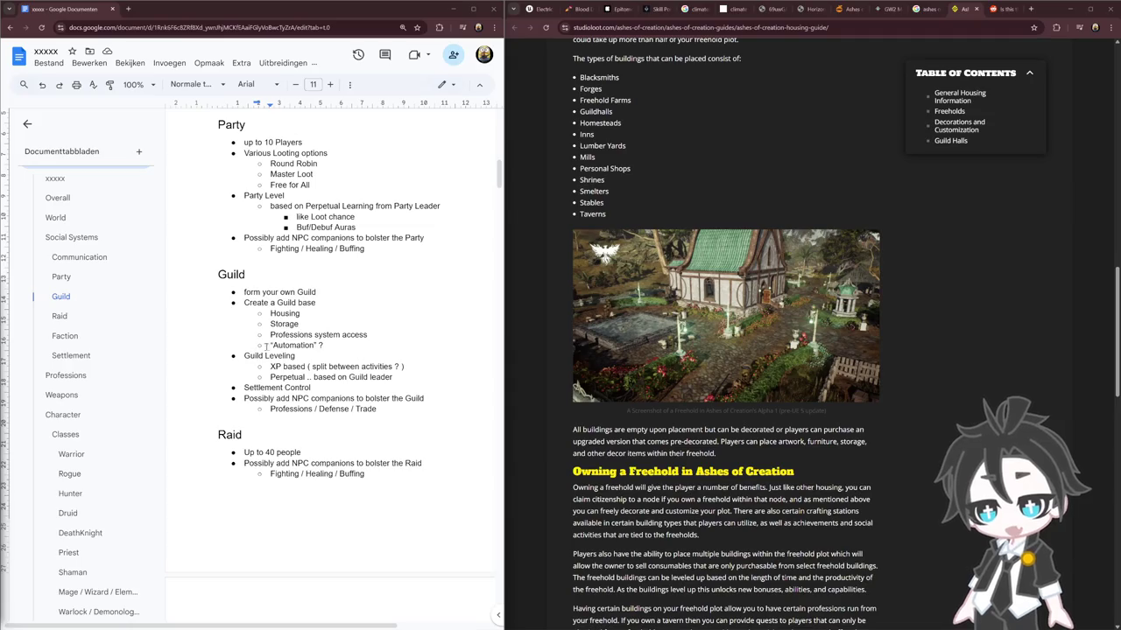
drag(270, 334, 357, 346)
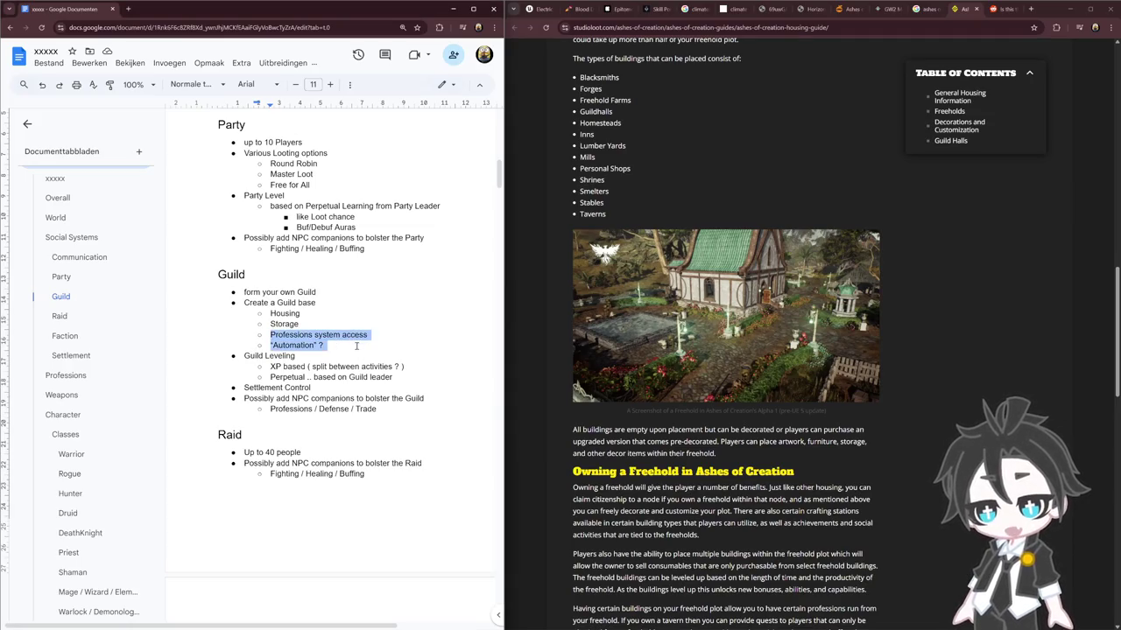
double_click(278, 345)
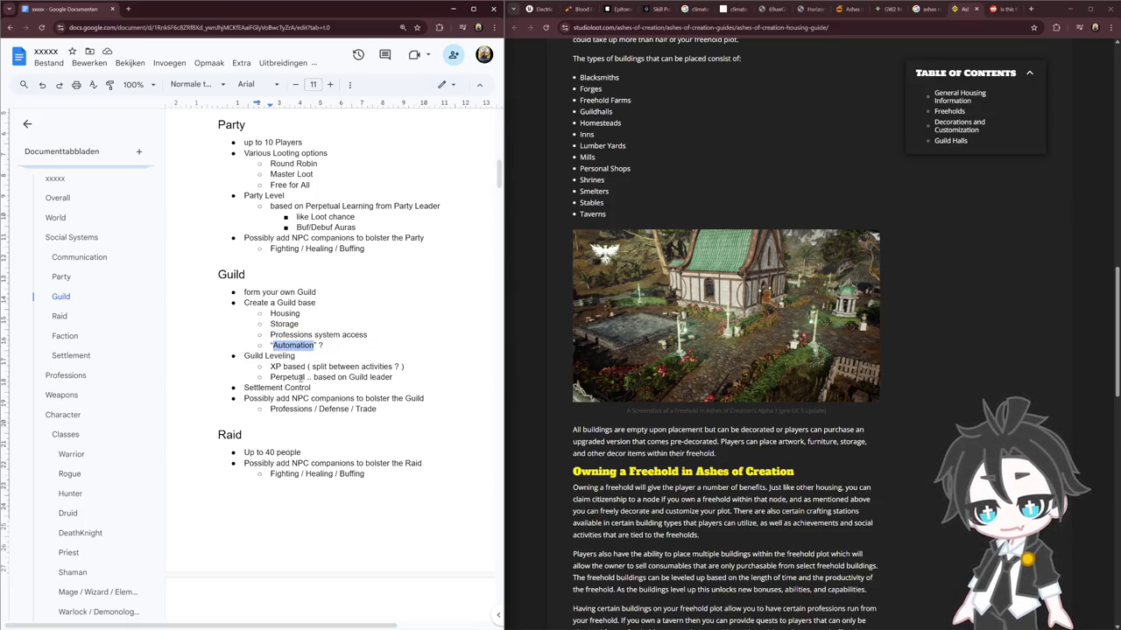
drag(370, 250, 244, 153)
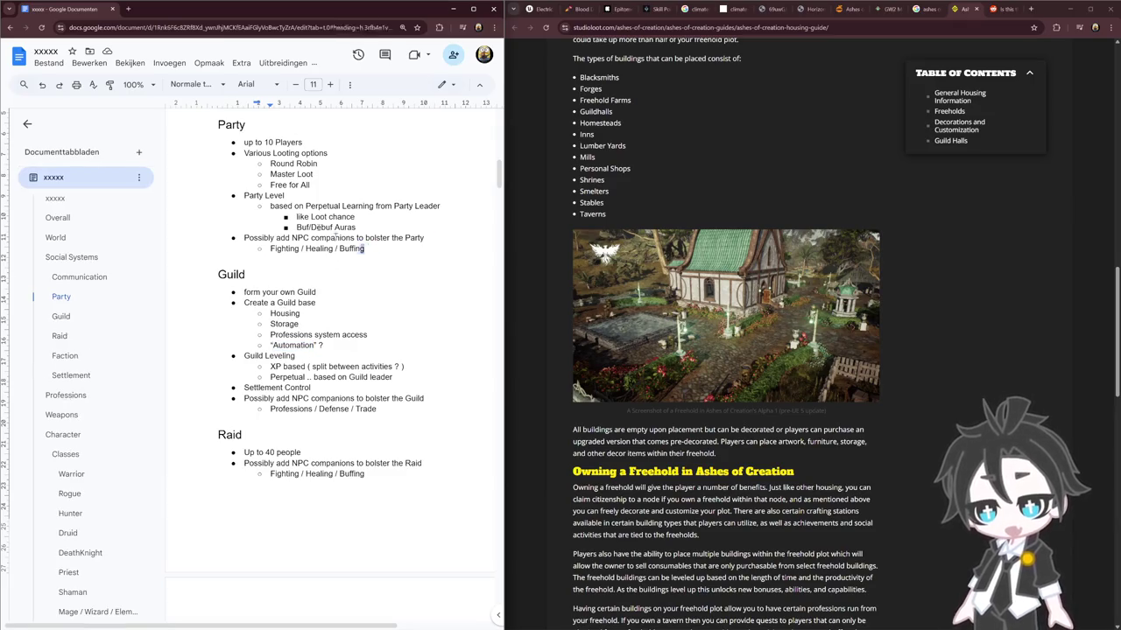
click(308, 227)
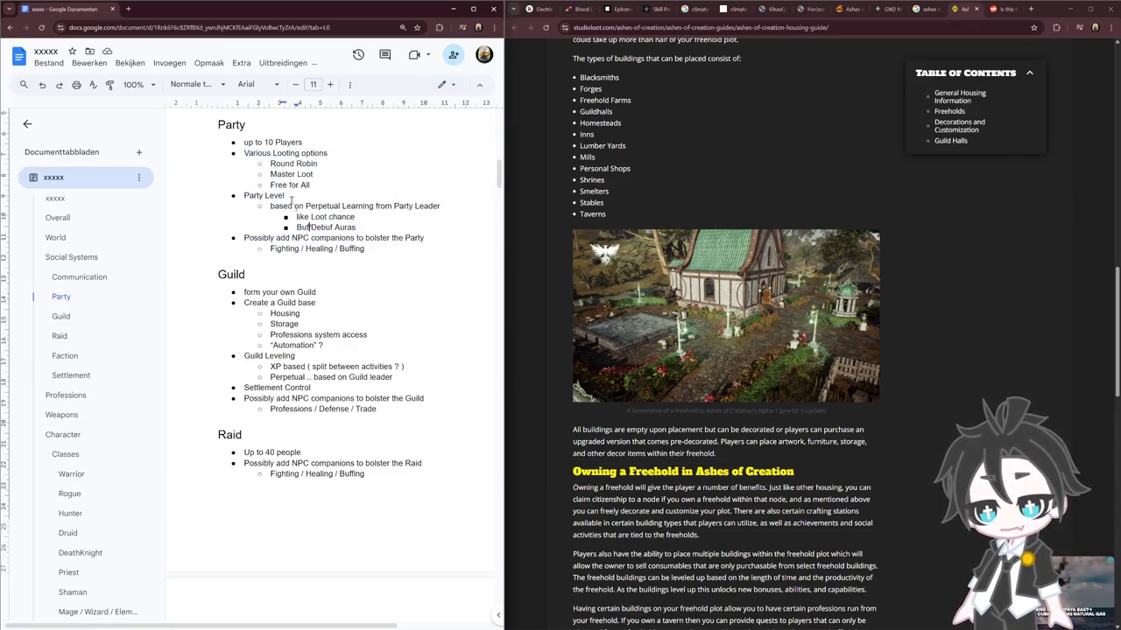
drag(244, 142, 303, 142)
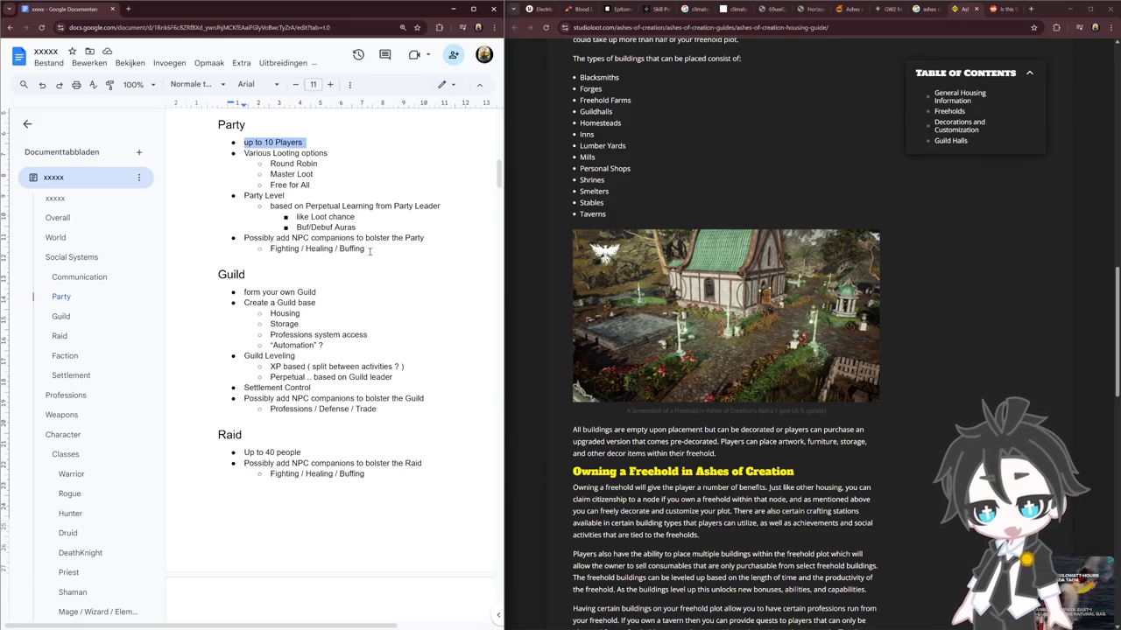
drag(366, 249, 244, 238)
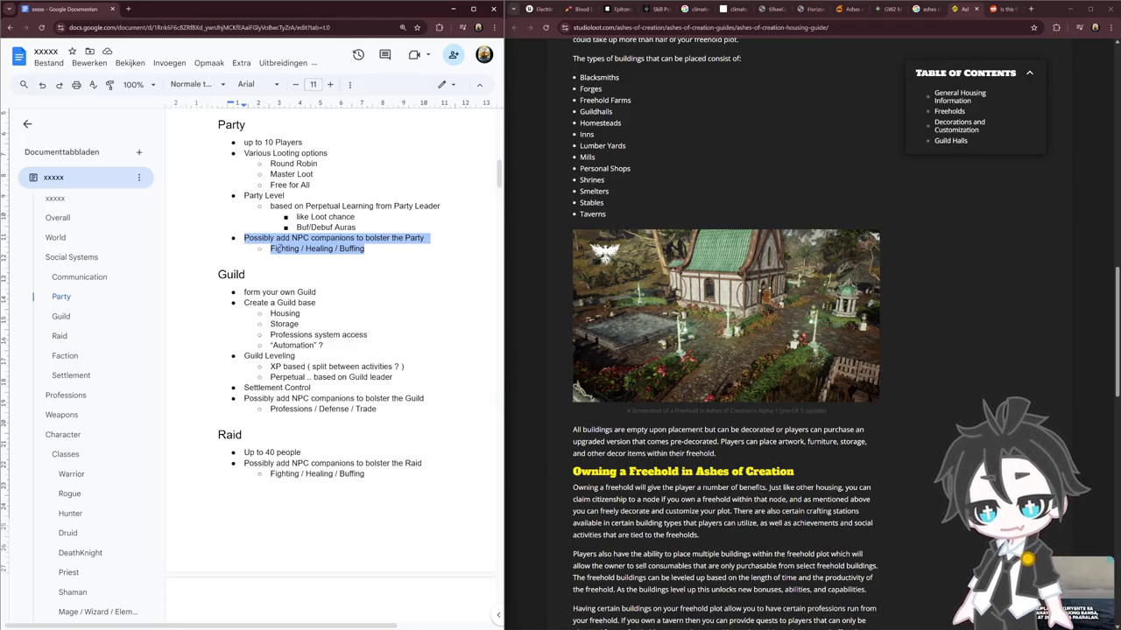
click(323, 248)
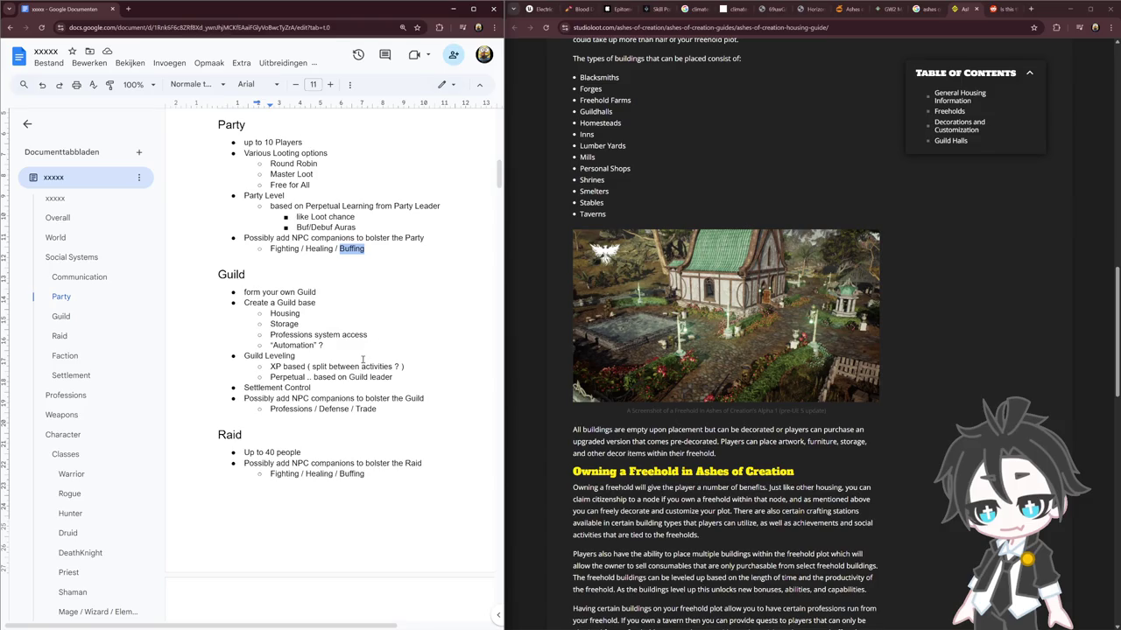
double_click(230, 276)
drag(248, 399, 415, 427)
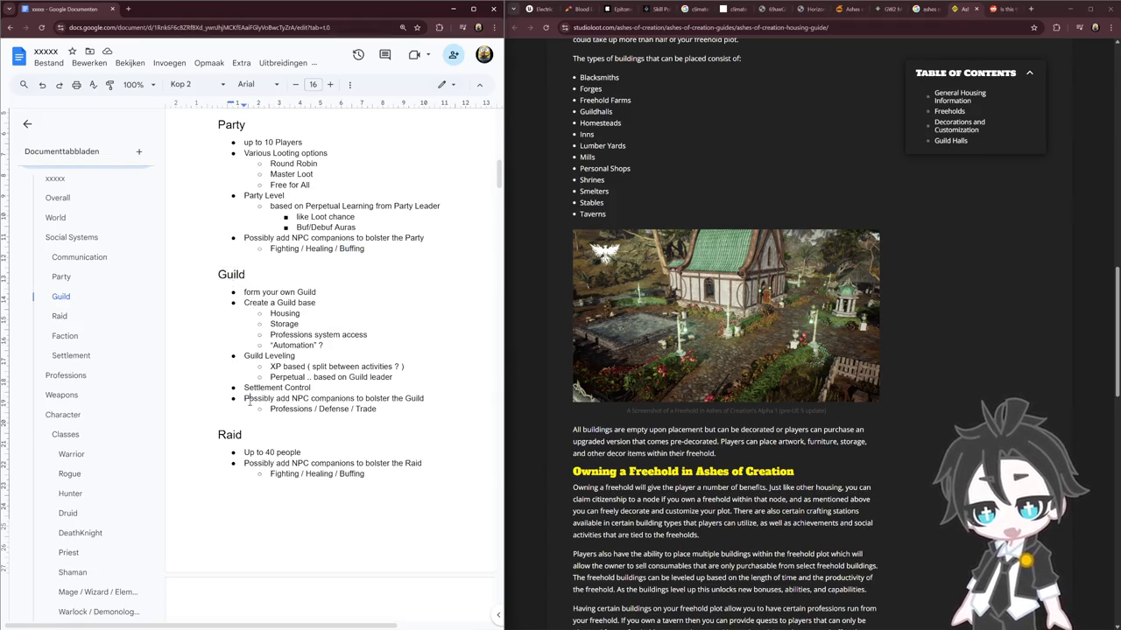
double_click(335, 409)
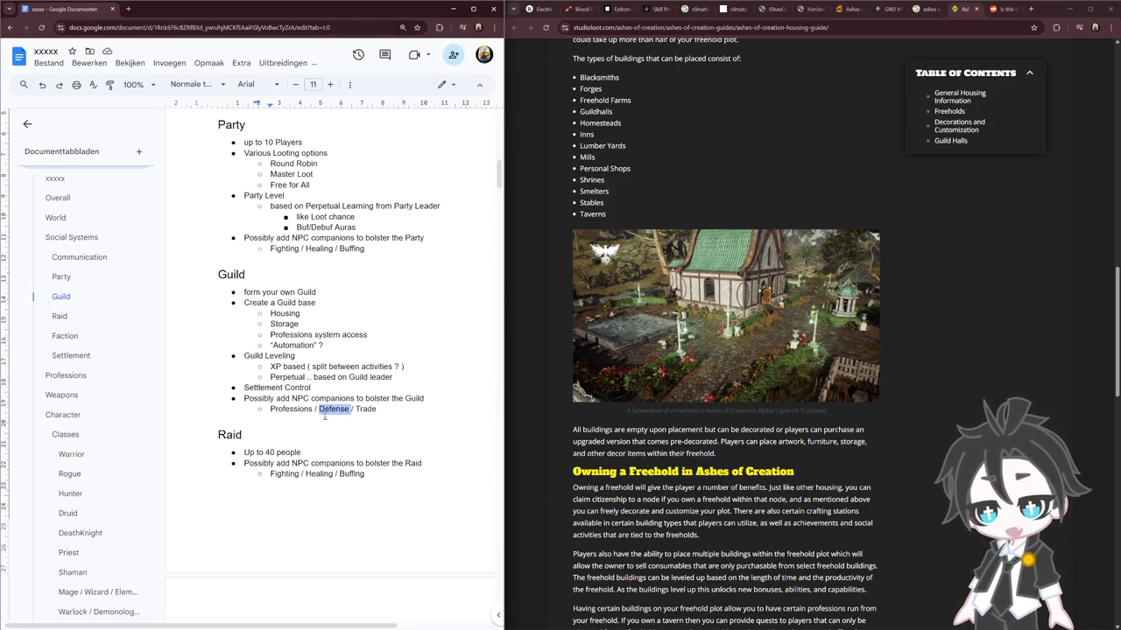
double_click(282, 410)
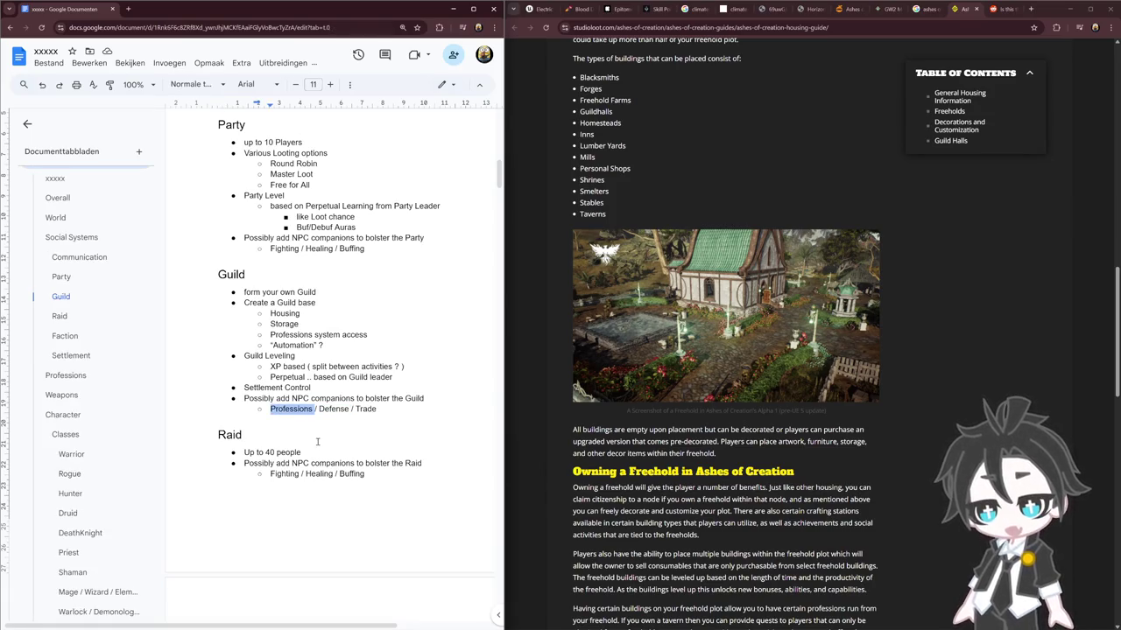
click(291, 313)
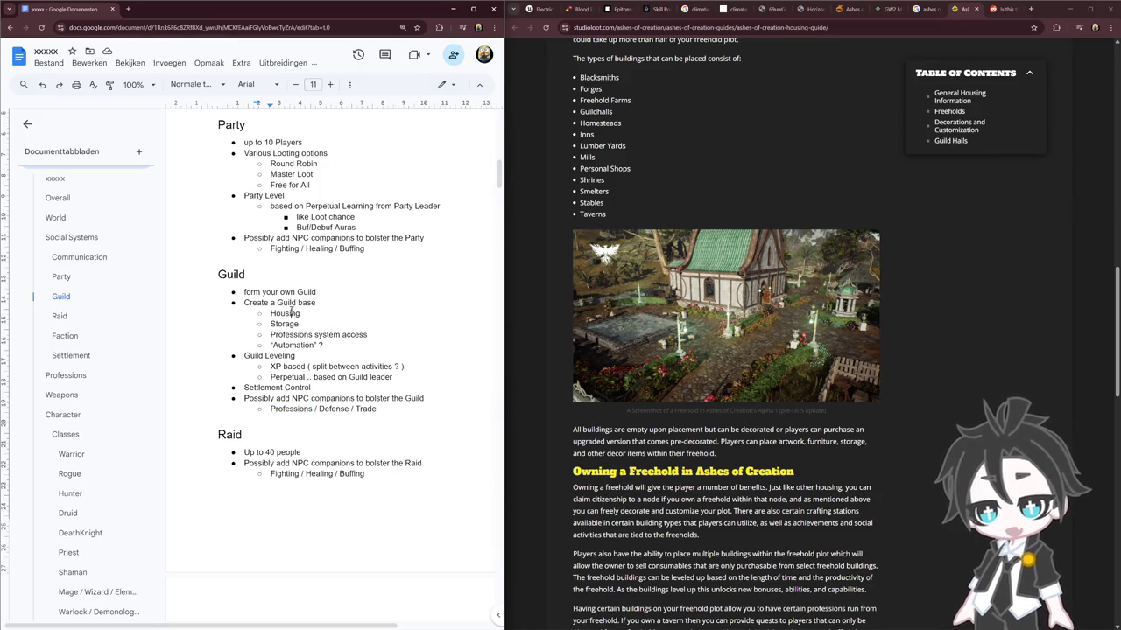
double_click(284, 324)
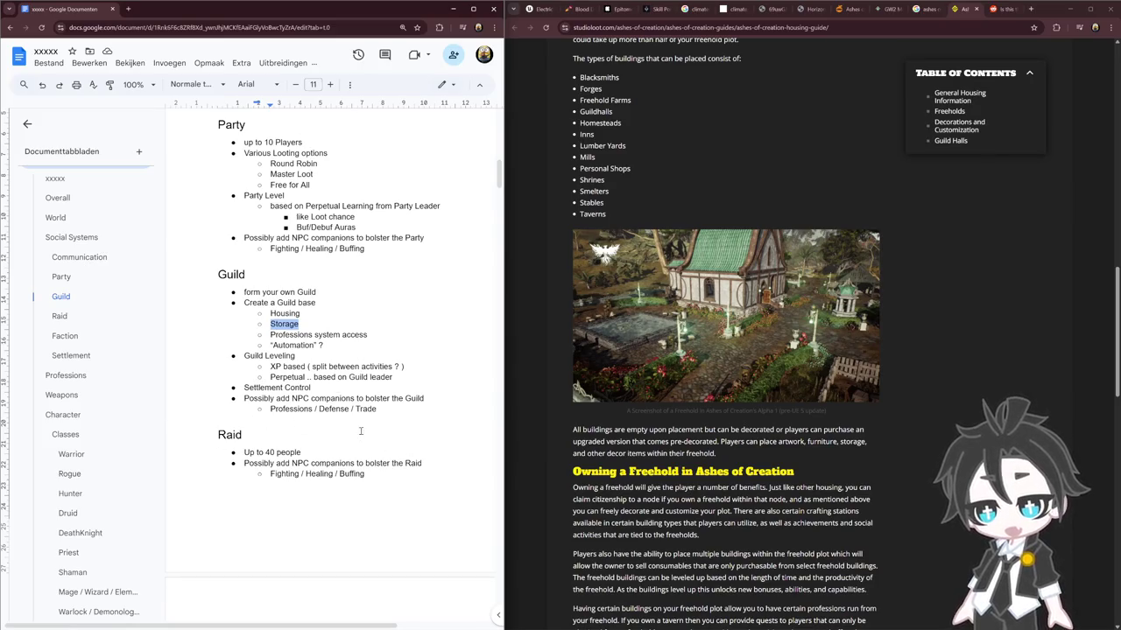
drag(390, 407, 242, 397)
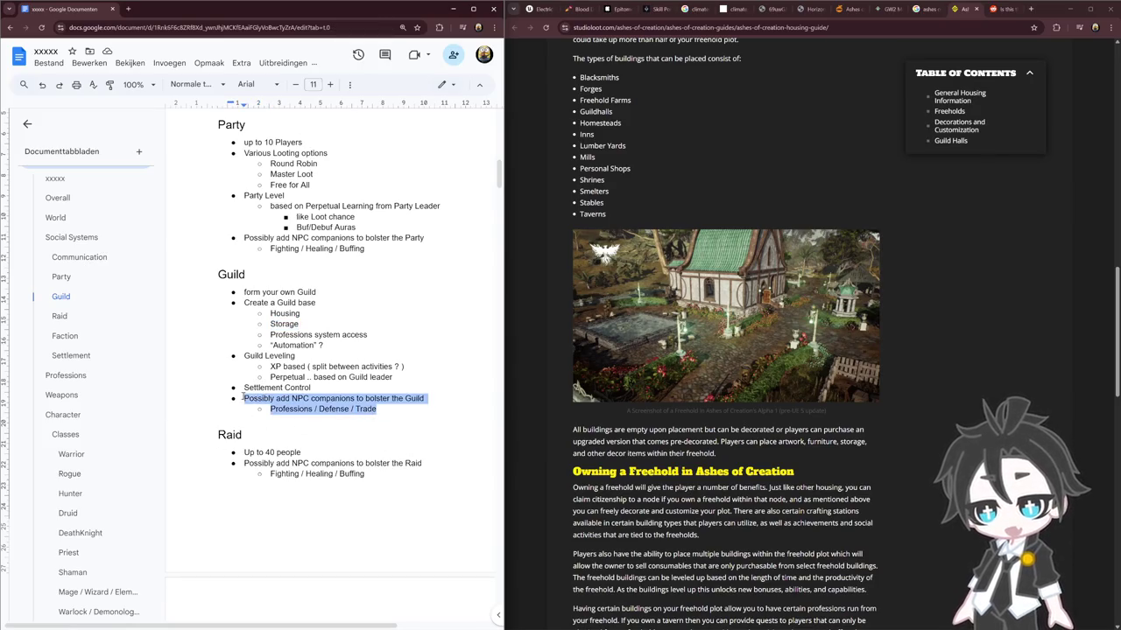
click(399, 413)
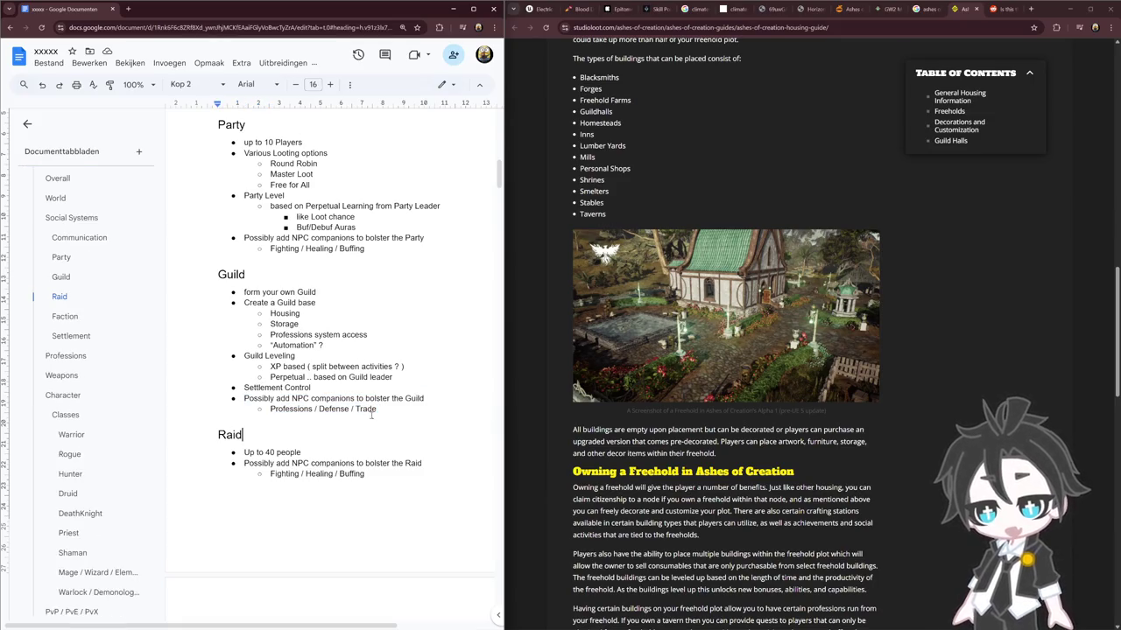
key(ctrl+shift+Up)
key(ctrl+shift+Up)
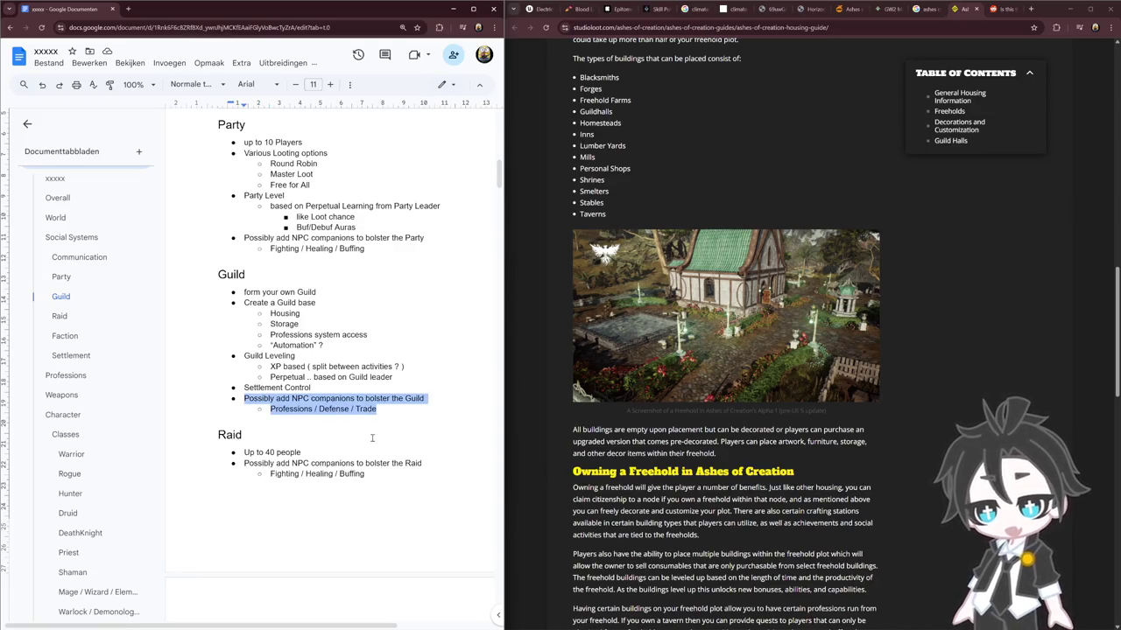
Select the Raid section, place the caret after Buffing, and open a new Chrome tab
scroll(372, 438, down, 3)
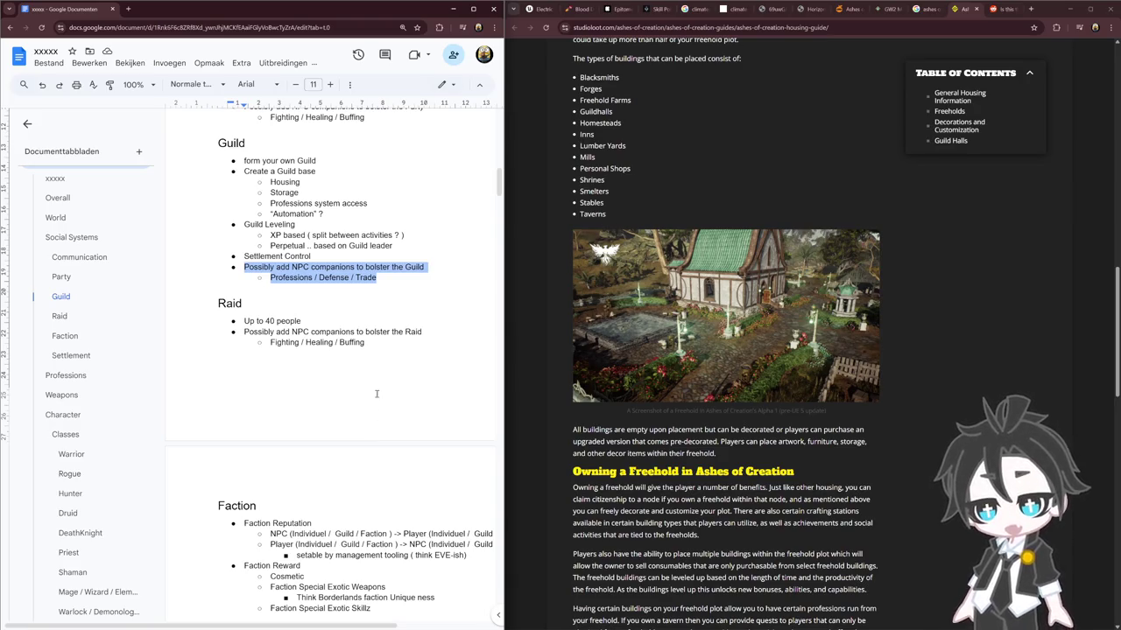
click(378, 343)
key(ctrl+shift+Up)
key(ctrl+shift+Up)
key(ctrl+shift+Up)
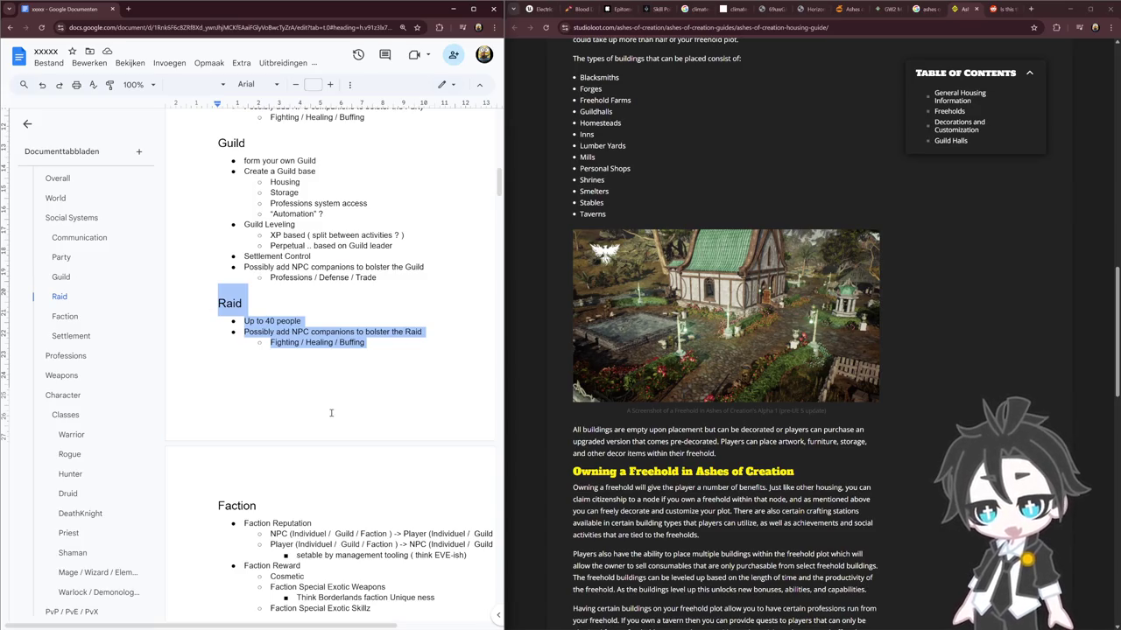
click(331, 412)
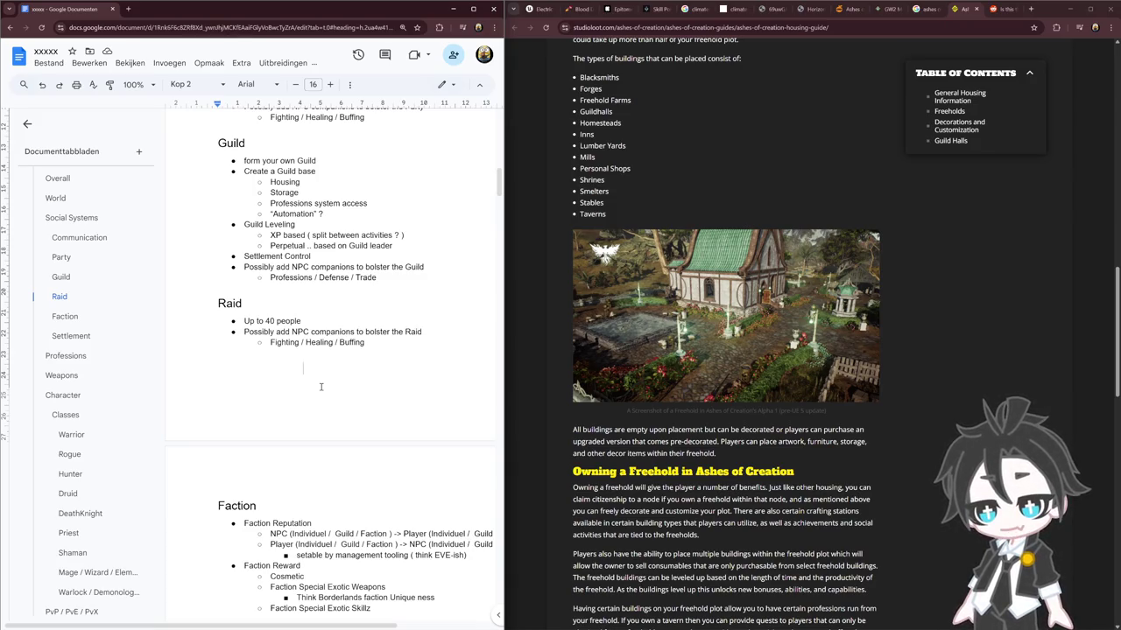
click(365, 343)
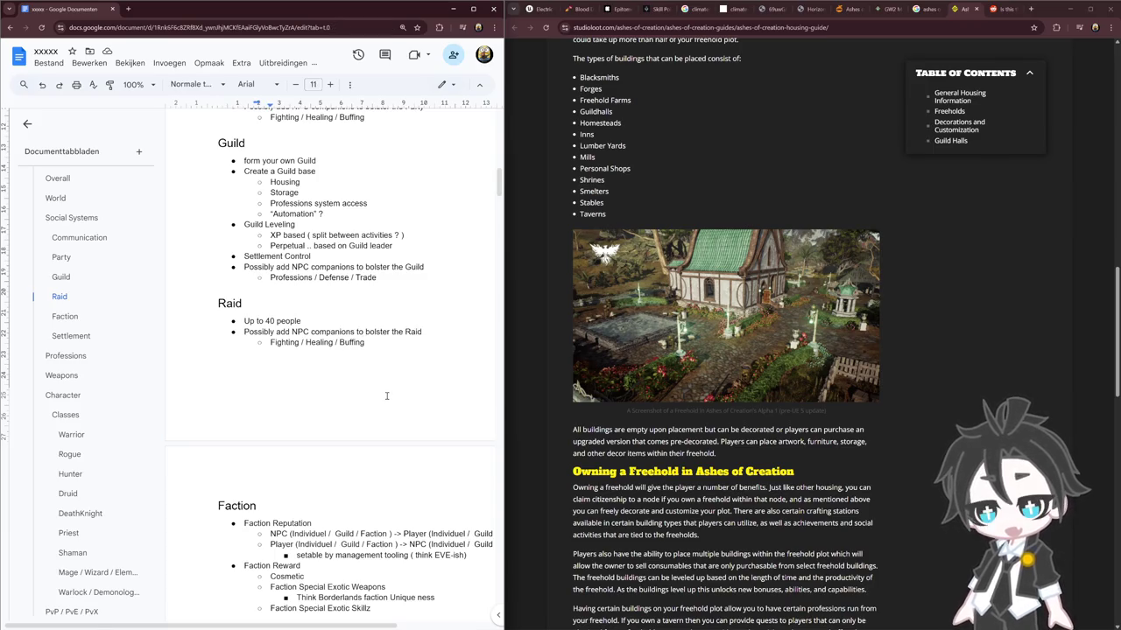
click(1030, 9)
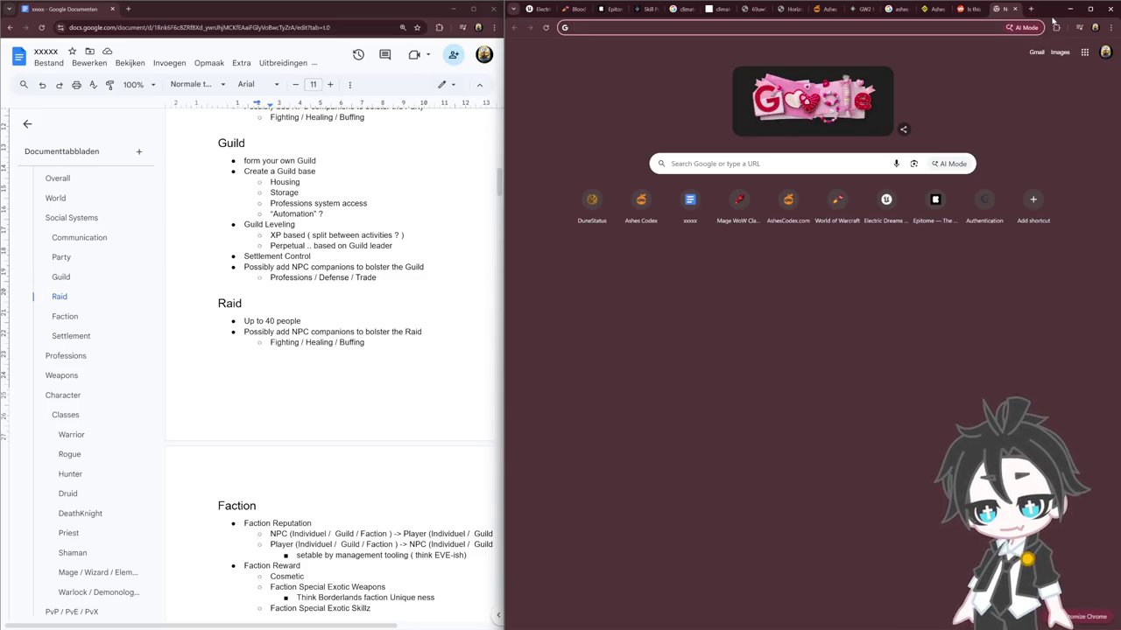
Search 'World of Warcraft onyxia guide' and scroll Wowhead's Onyxia guide to the positioning map and Phase 2
text(World of Warcraft onyxiagu)
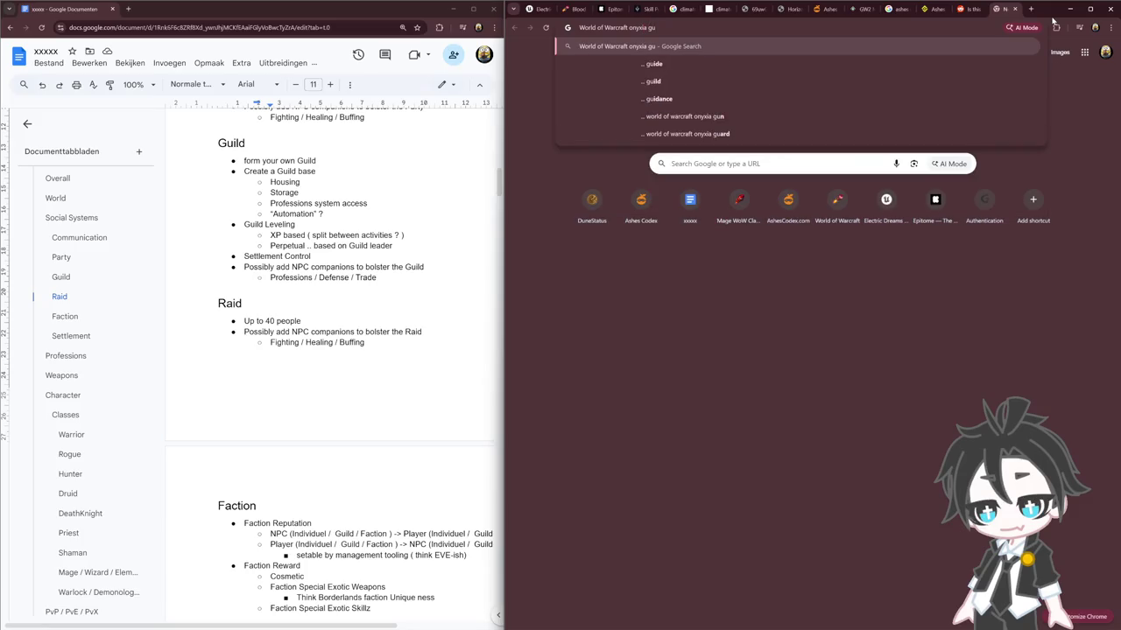
text(ide)
key(Return)
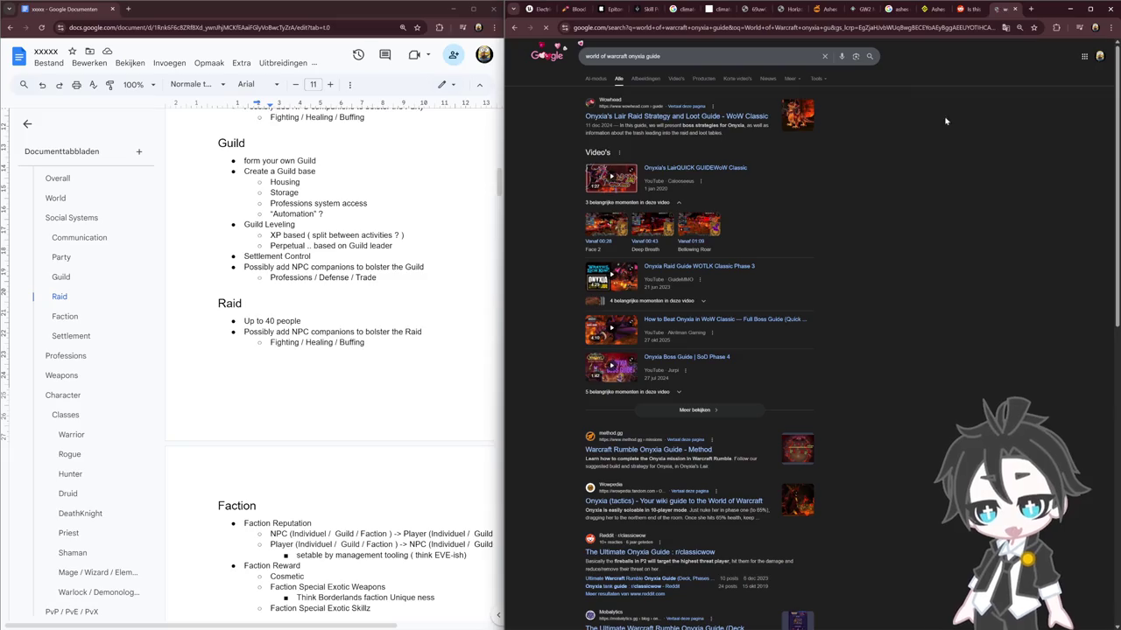
click(681, 117)
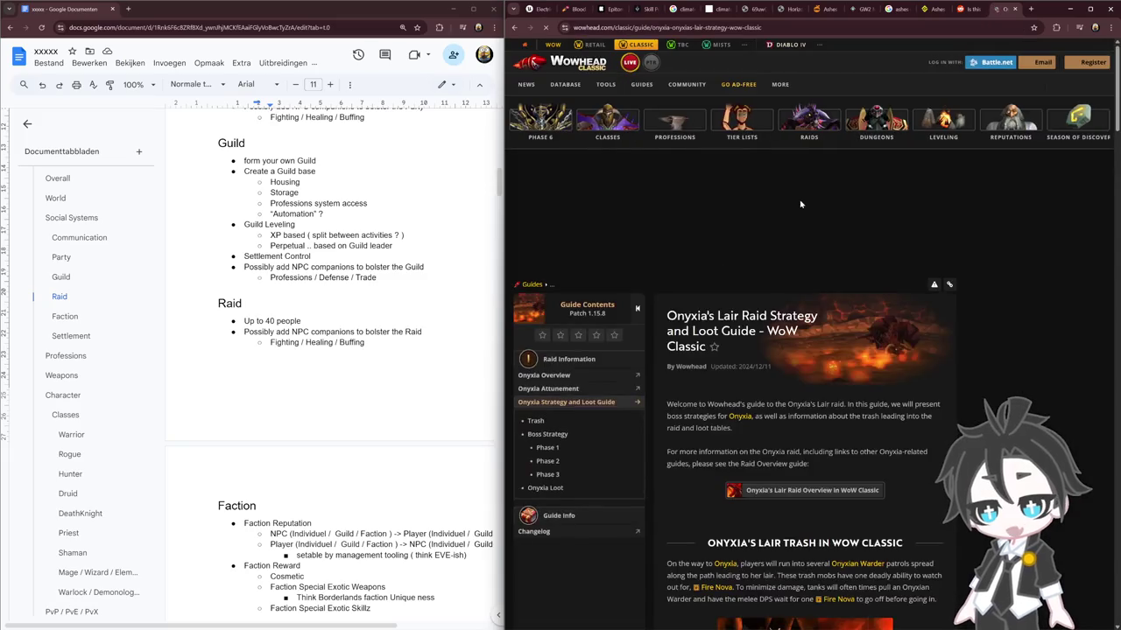
scroll(799, 204, down, 5)
scroll(804, 245, down, 5)
scroll(808, 289, down, 5)
scroll(814, 324, down, 3)
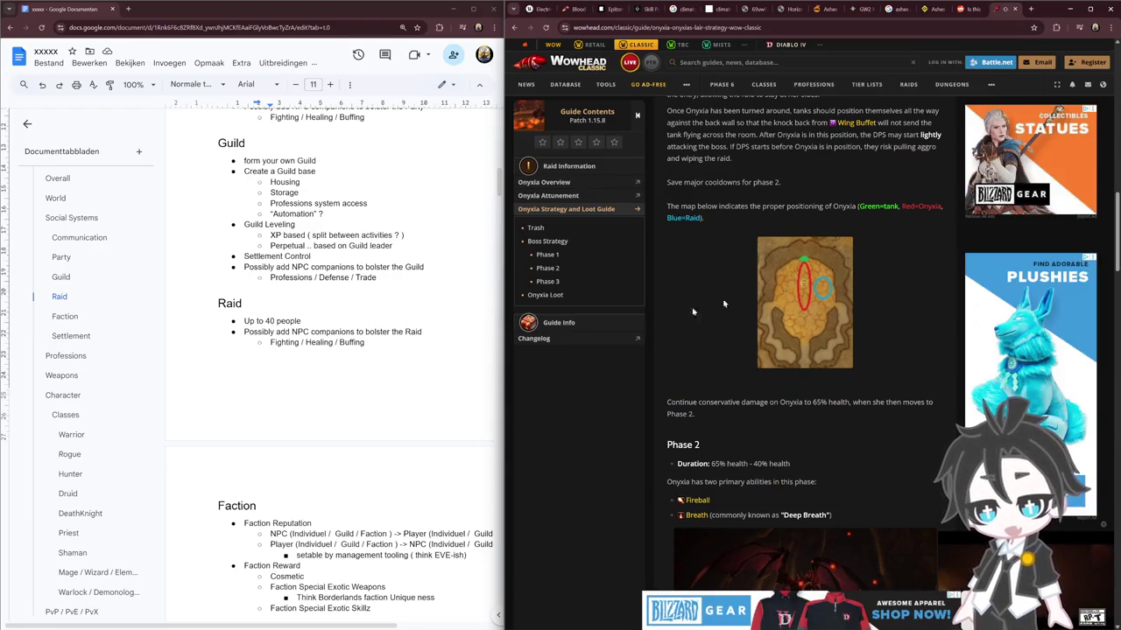
Add a top-level 'NPC control interface ?' bullet with 'location' and 'triggers' sub-bullets beneath it
click(372, 348)
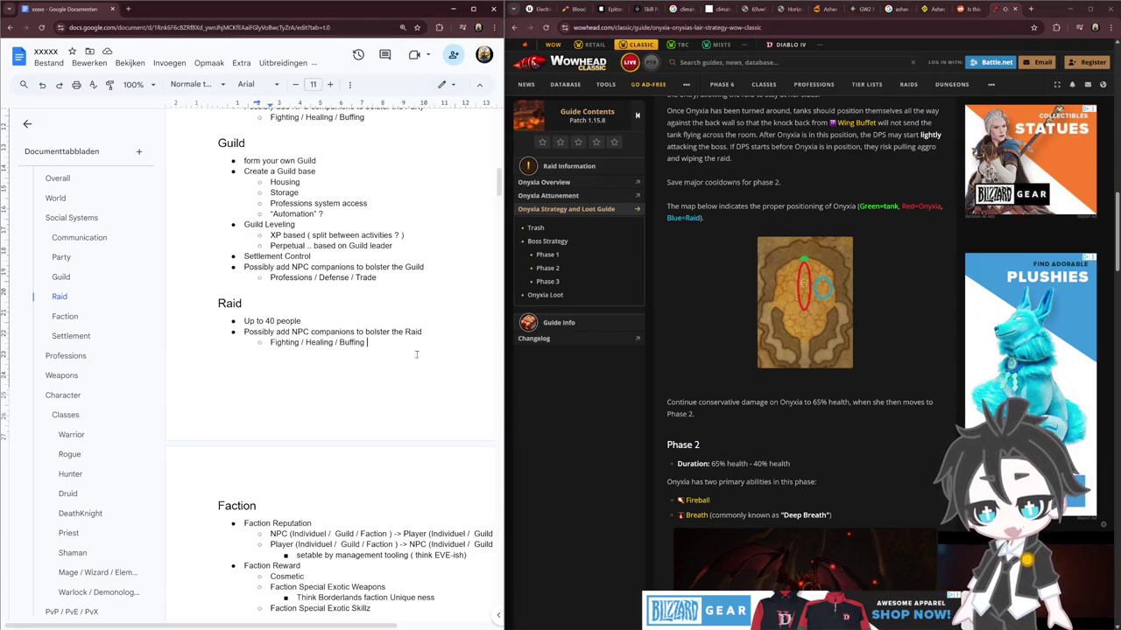
key(Return)
key(shift+Tab)
text(NPC contr)
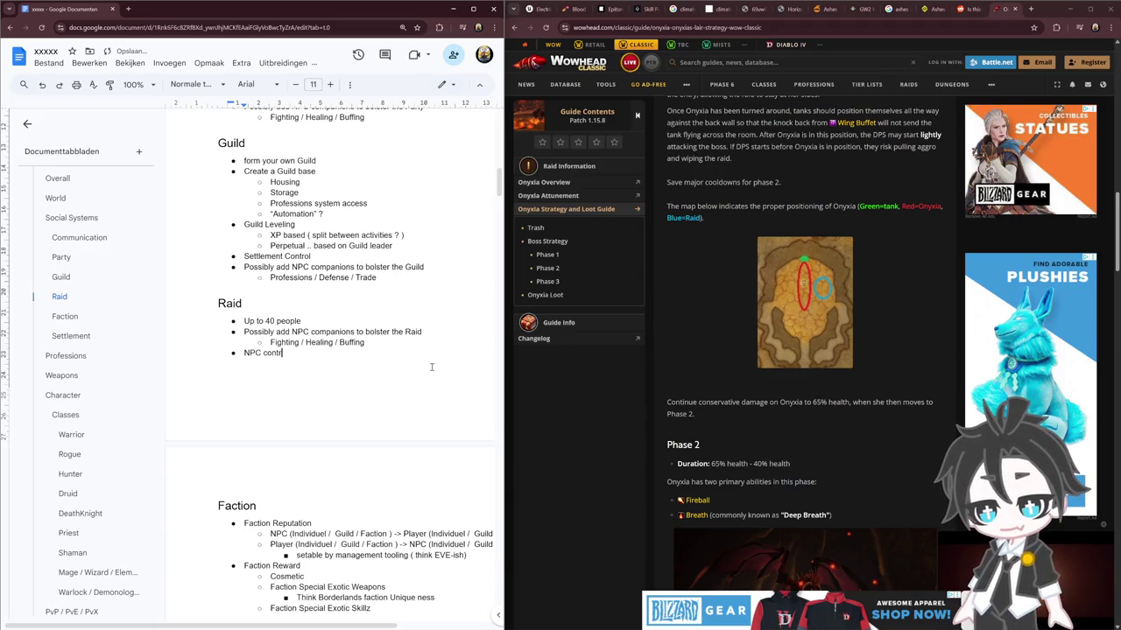
text(ol interfac)
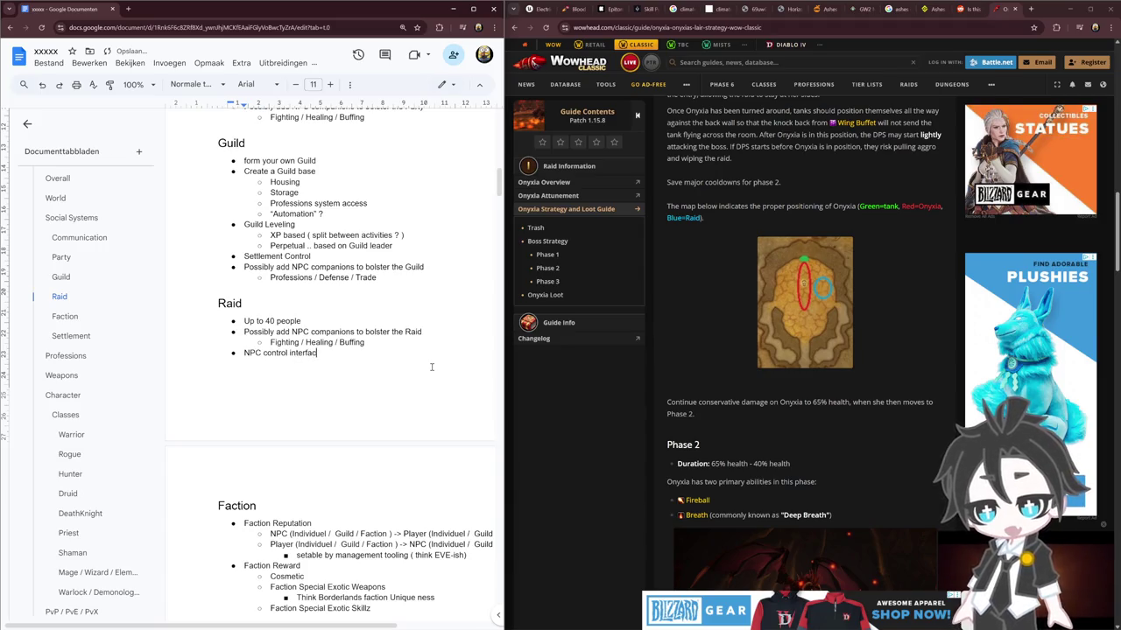
text(e ?)
key(Return)
key(Tab)
text(location)
key(Return)
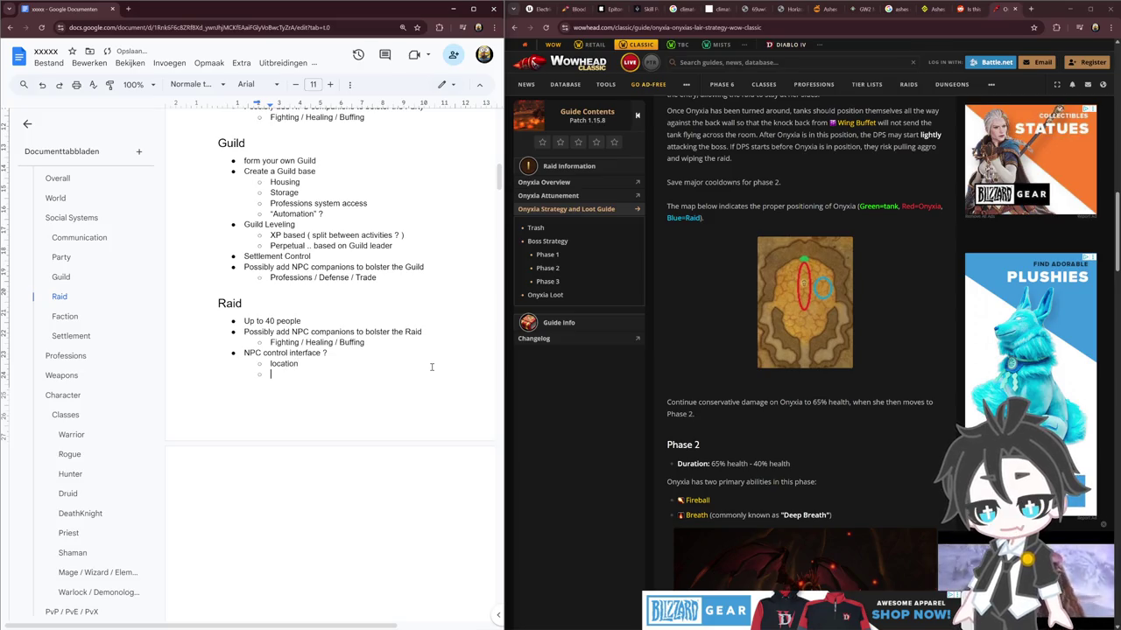
text(triggers)
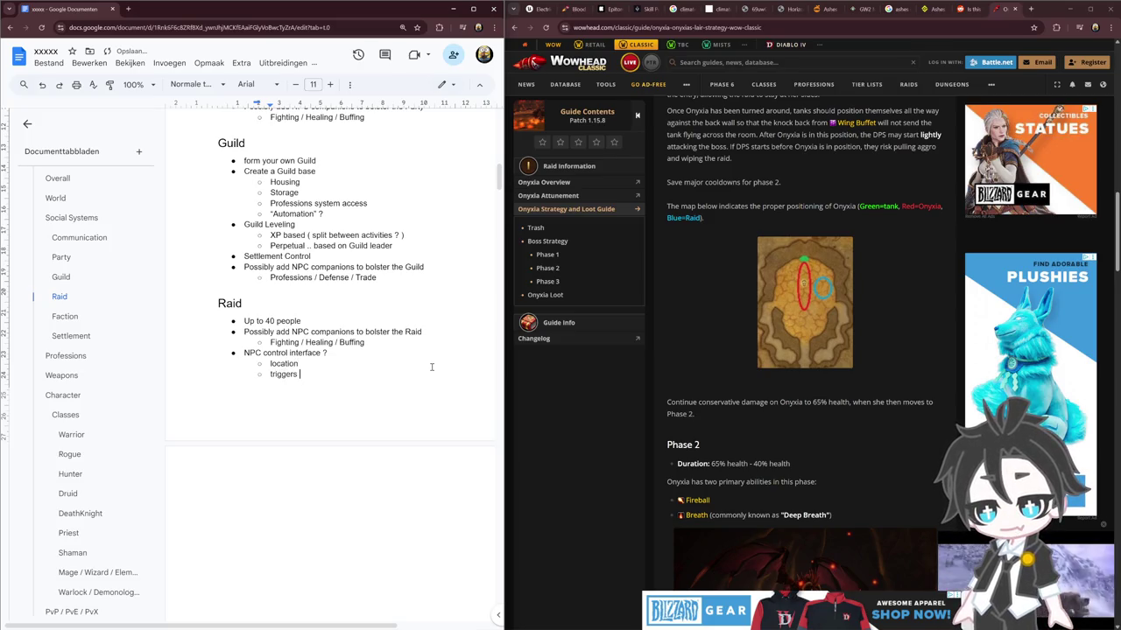
Start the Raid section on a new page and remove the empty line below triggers
key(Return)
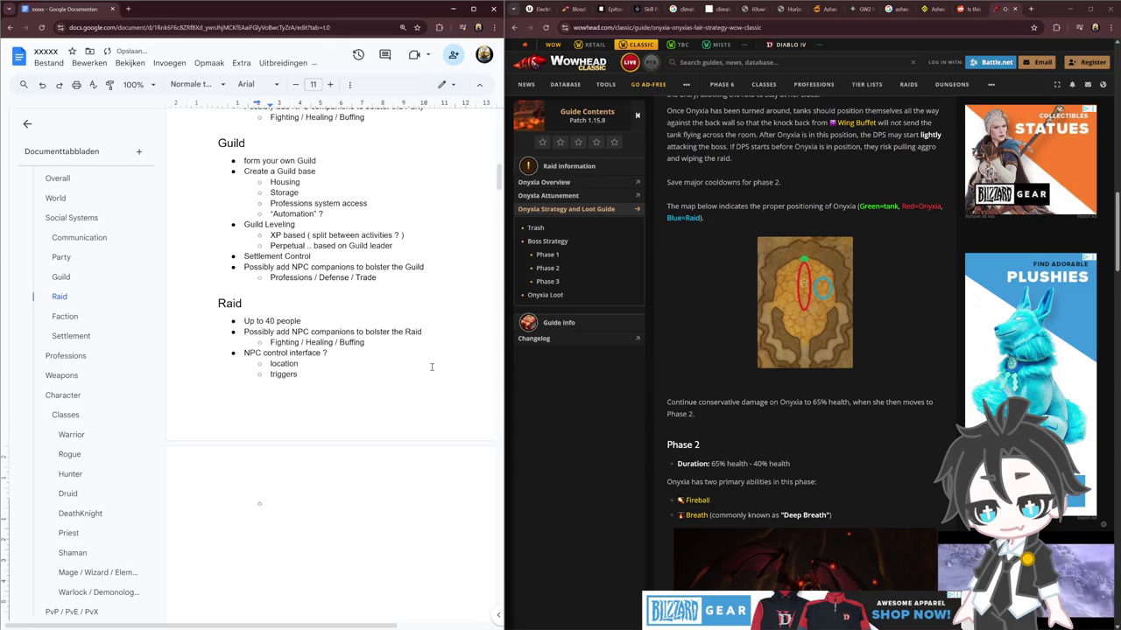
key(Up)
key(Up)
key(Up)
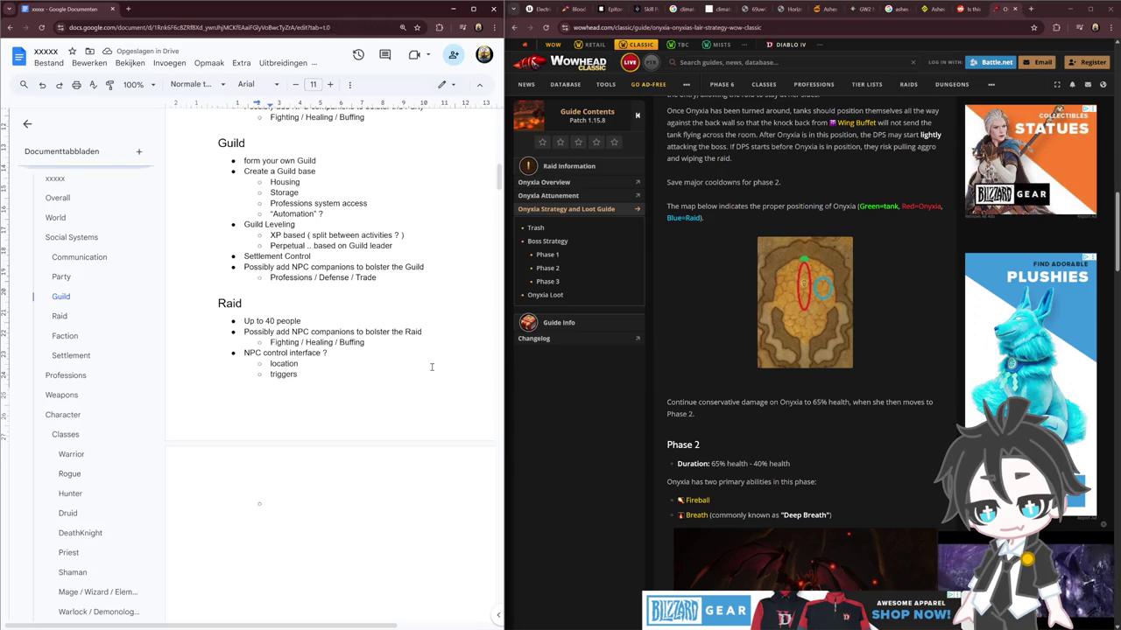
key(ctrl+Return)
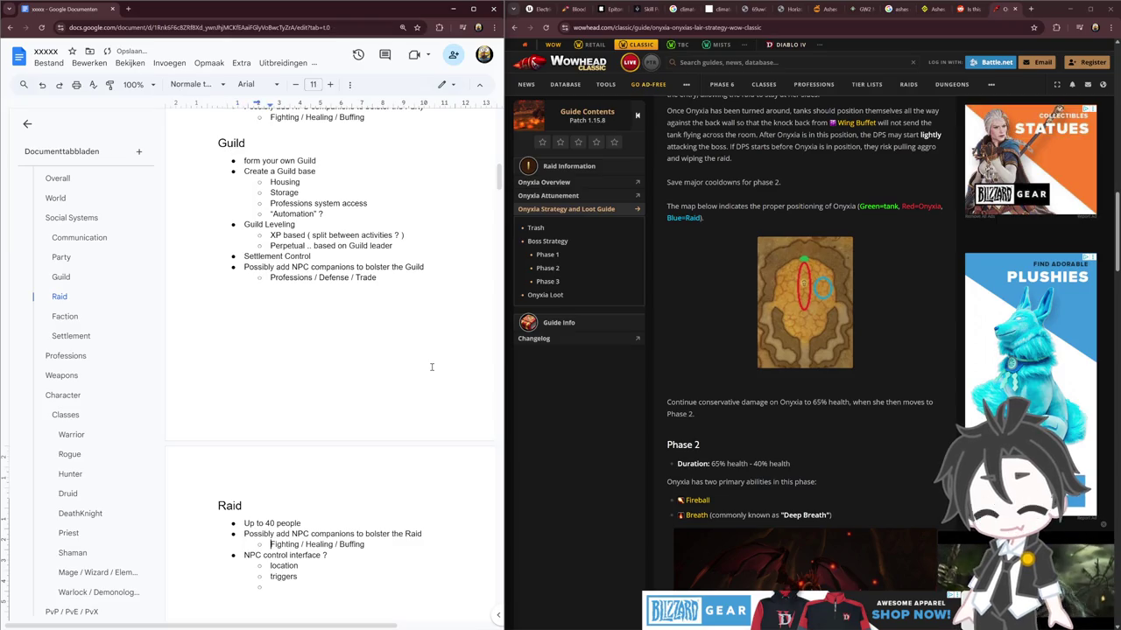
key(ctrl+alt+2)
key(Delete)
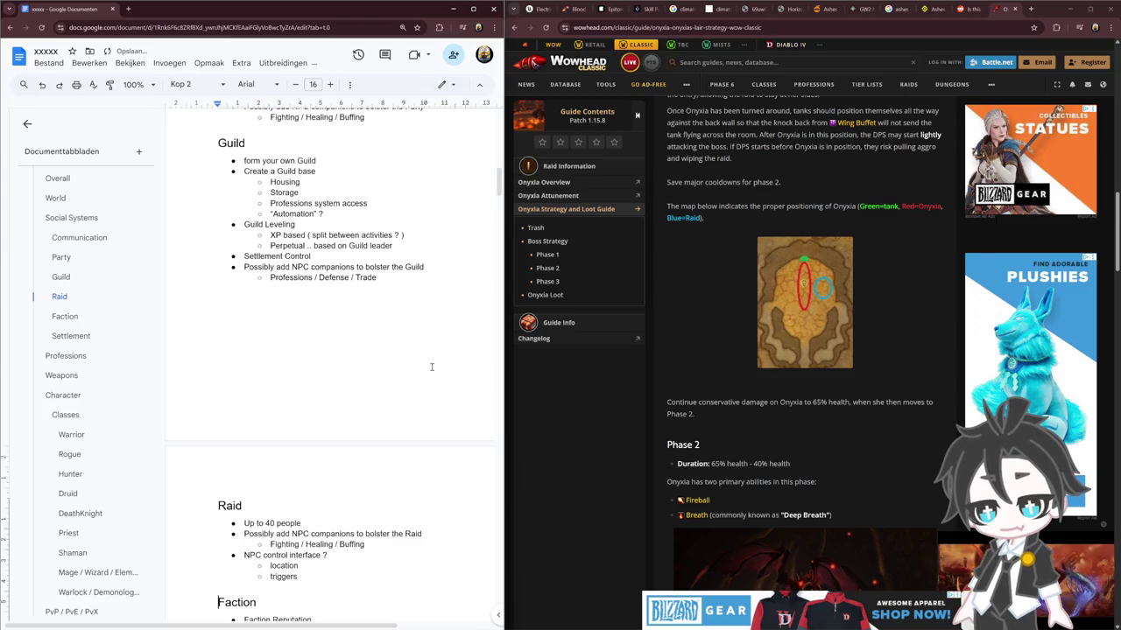
key(Up)
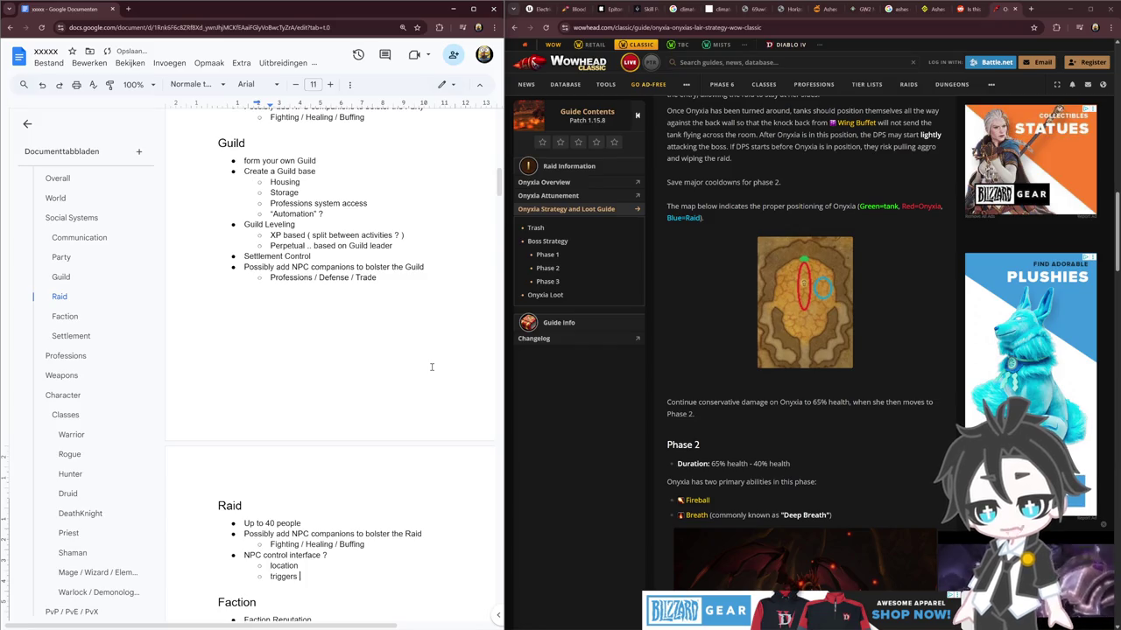
Nest 'HP', 'Timers' and 'Spells' entries one level under triggers
key(Return)
text(HP)
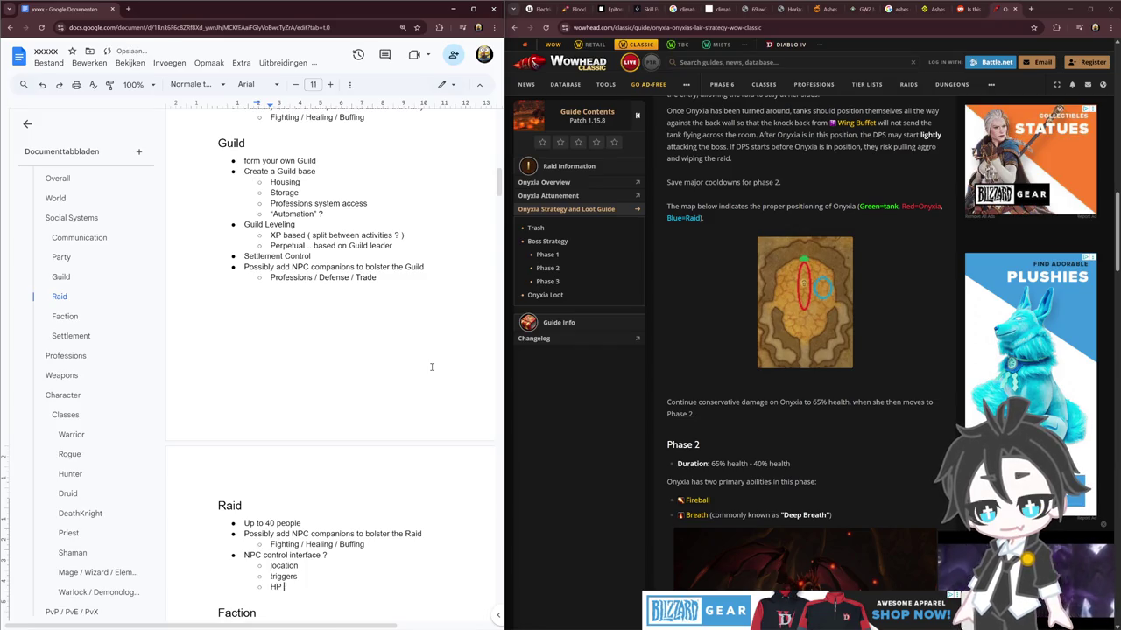
key(Tab)
key(Home)
key(Tab)
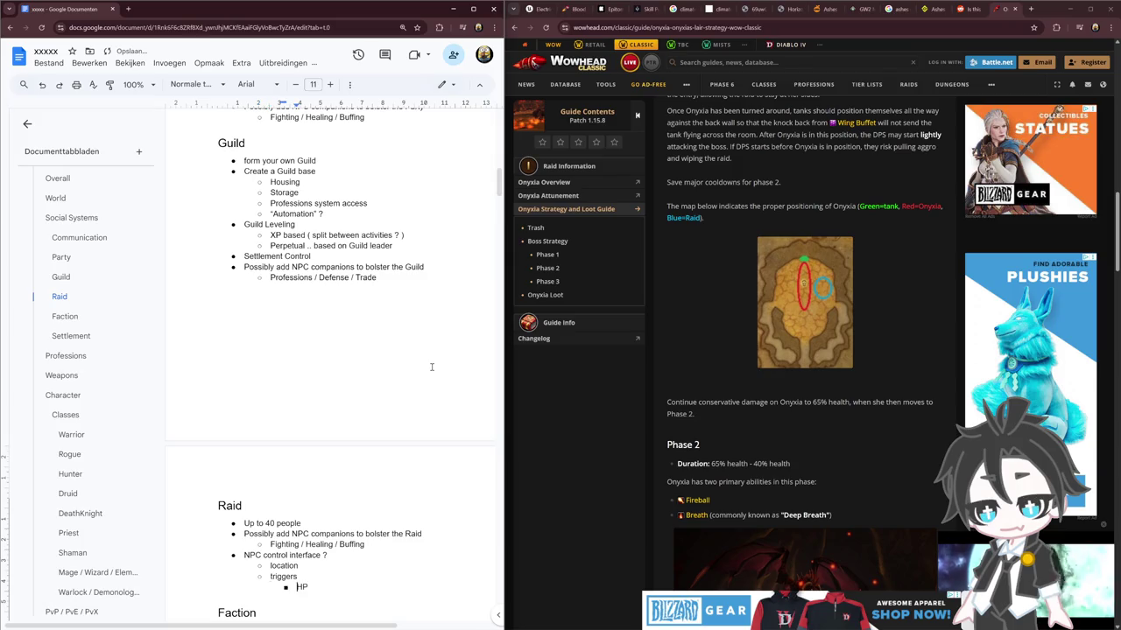
key(Return)
text(Timers)
key(Return)
text(Spells)
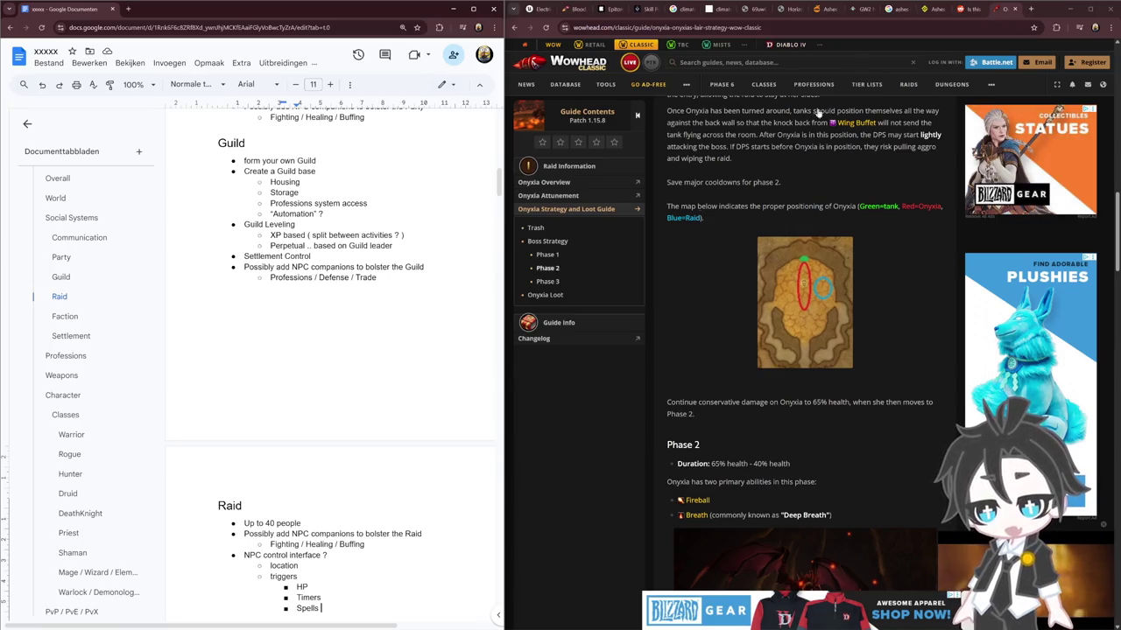
scroll(797, 264, down, 5)
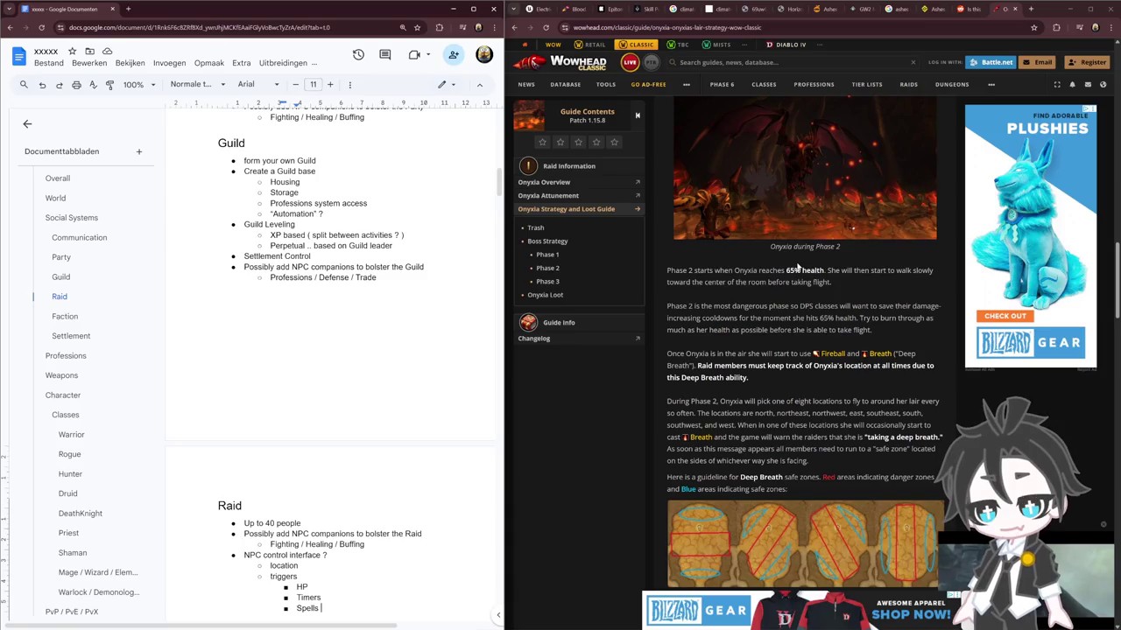
Scroll the Wowhead Onyxia guide past the Phase 2 Deep Breath safe-zone map to Phase 3
scroll(648, 381, down, 3)
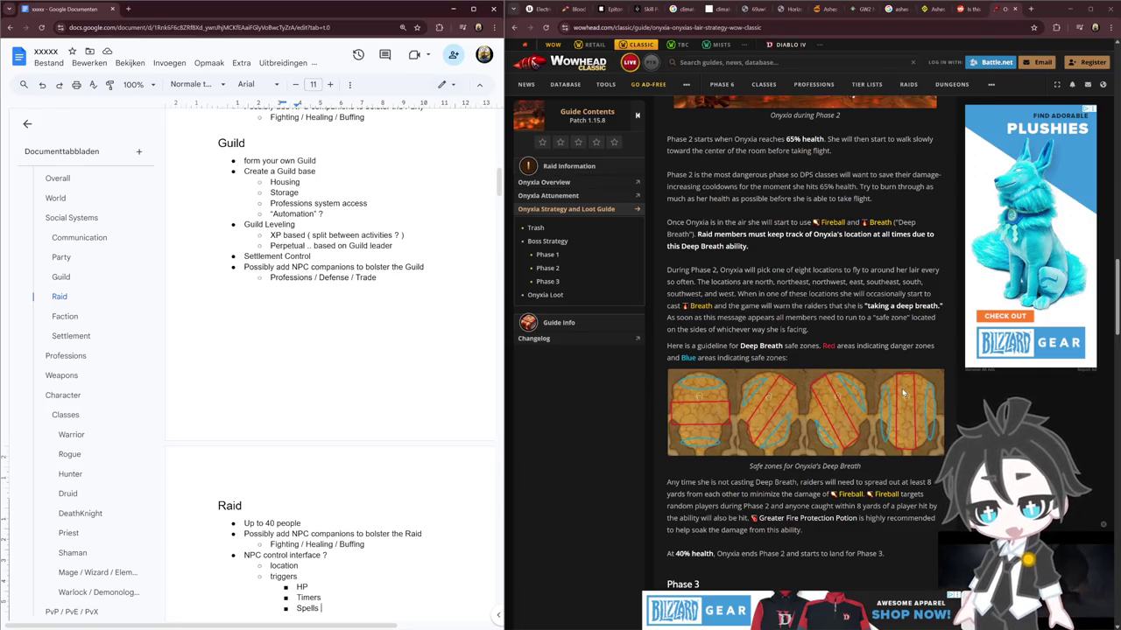
scroll(904, 393, down, 2)
scroll(904, 393, up, 1)
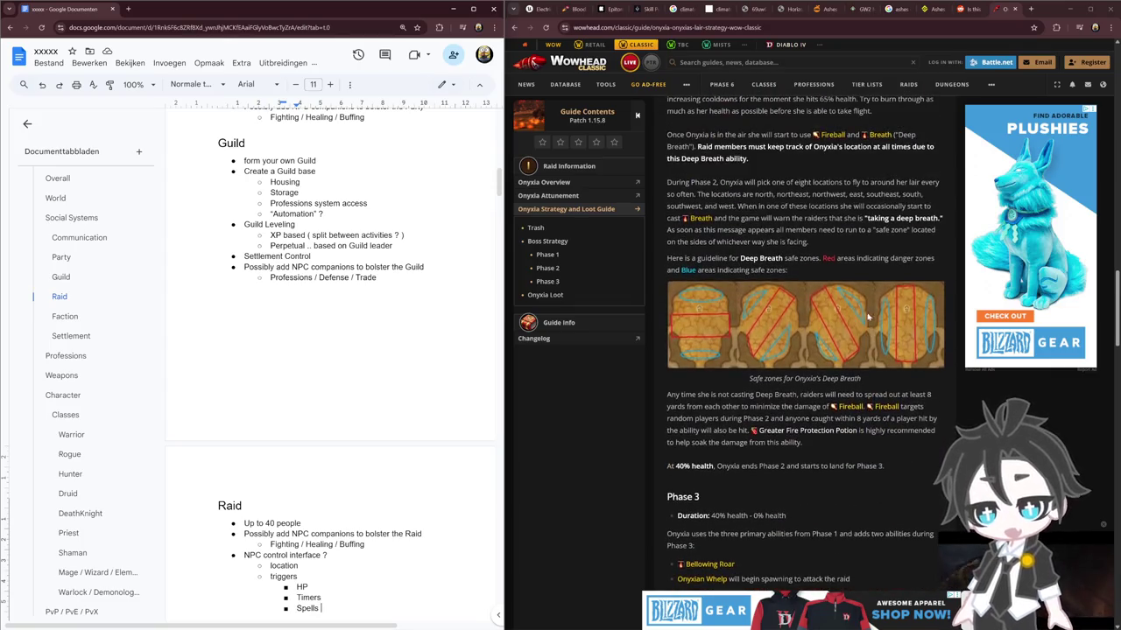
scroll(383, 406, down, 2)
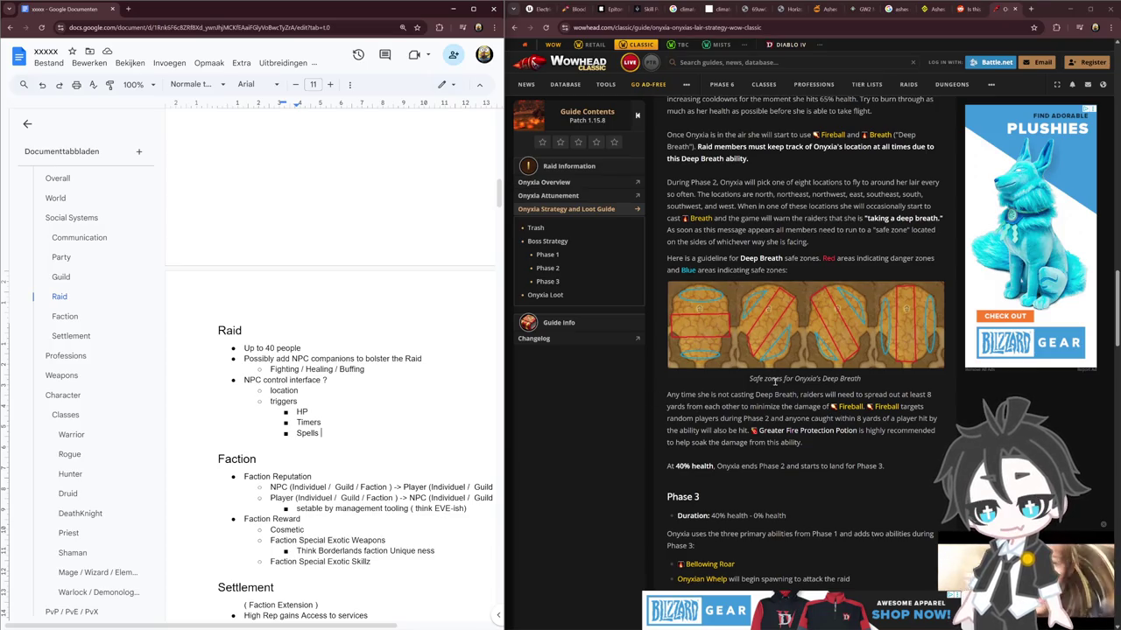
scroll(818, 389, down, 3)
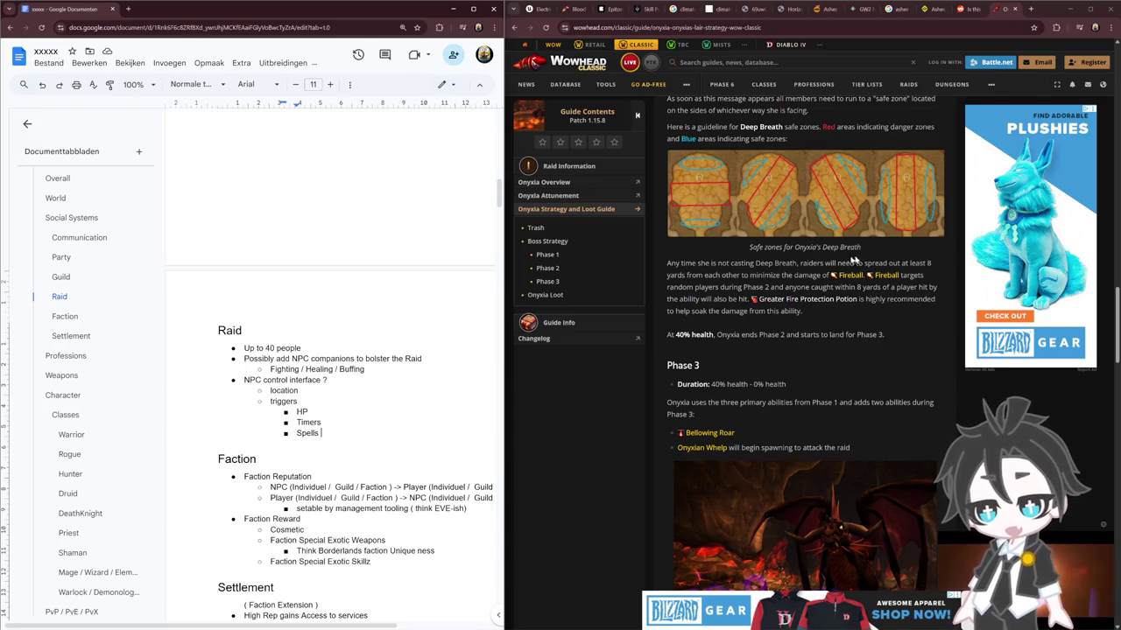
scroll(816, 403, down, 3)
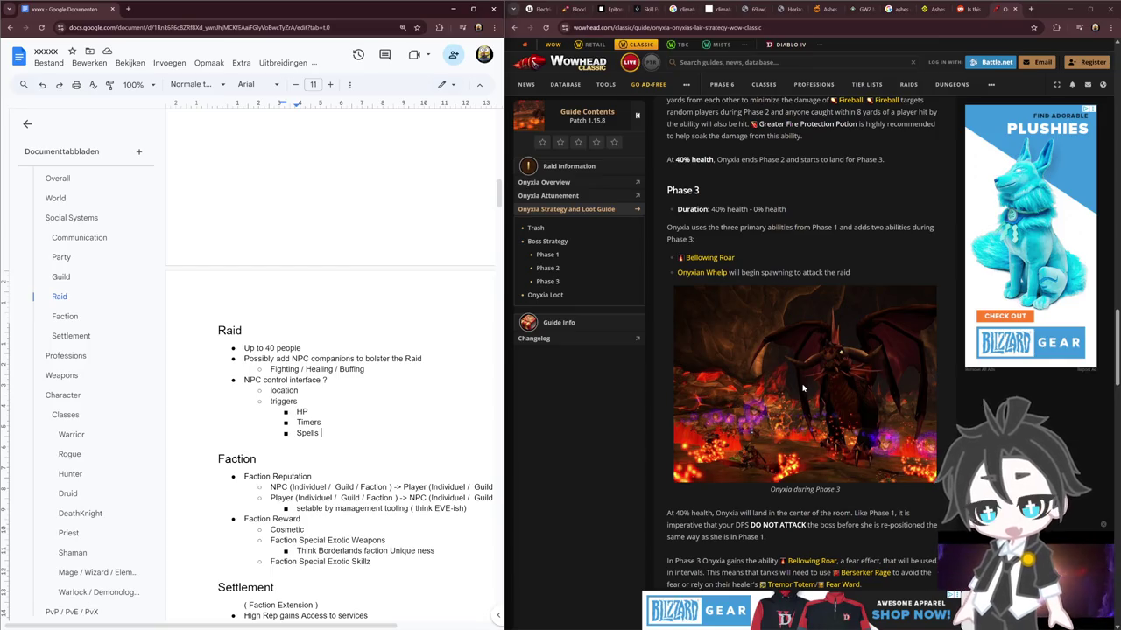
scroll(779, 387, up, 1)
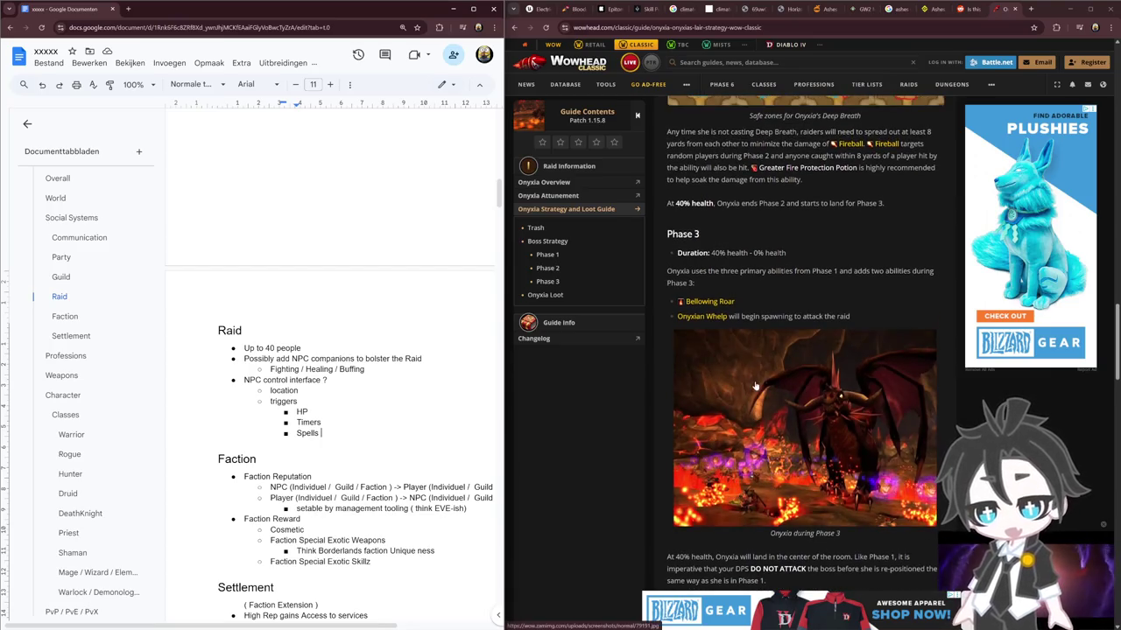
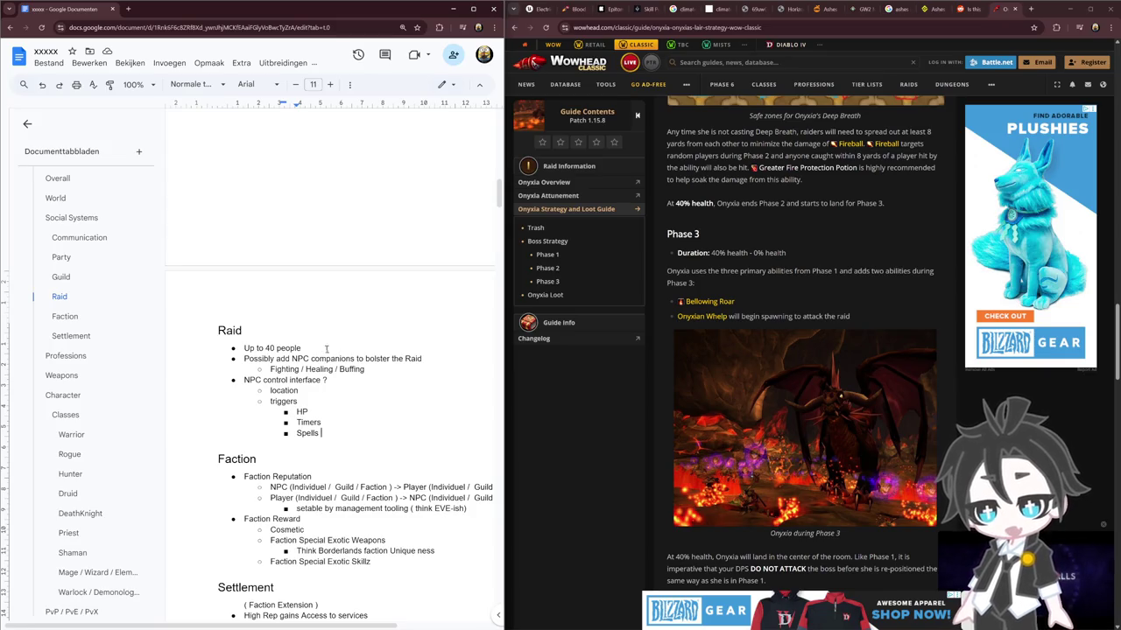
Select Raid section lines, from the Party NPC companion lines through Fighting / Healing / Buffing to Timers
drag(220, 330, 411, 430)
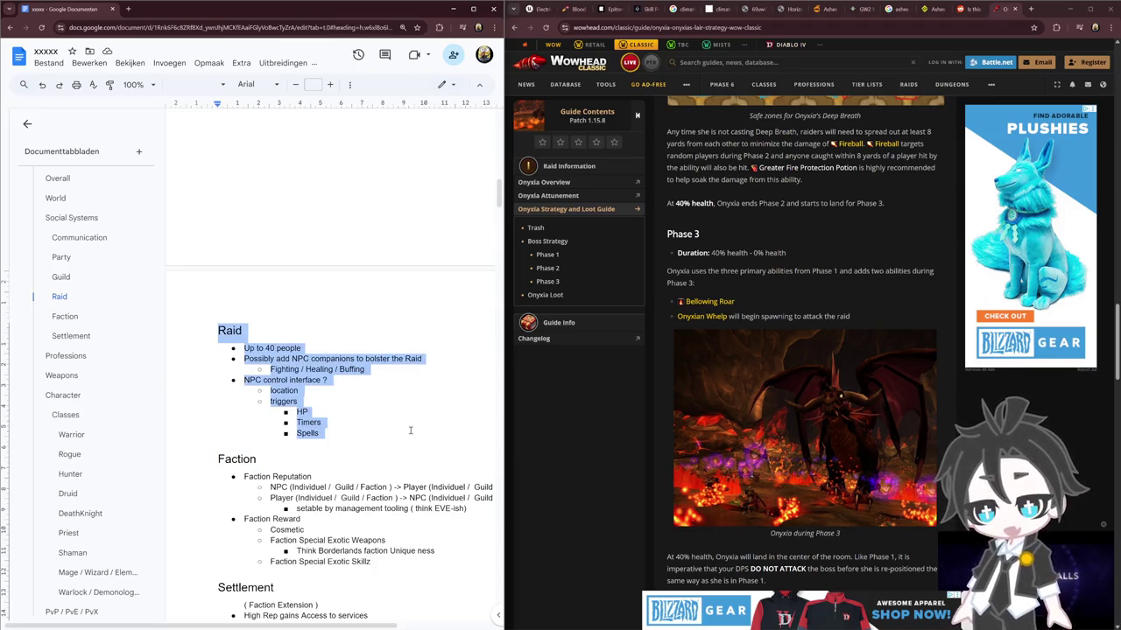
scroll(290, 380, up, 3)
scroll(290, 380, up, 2)
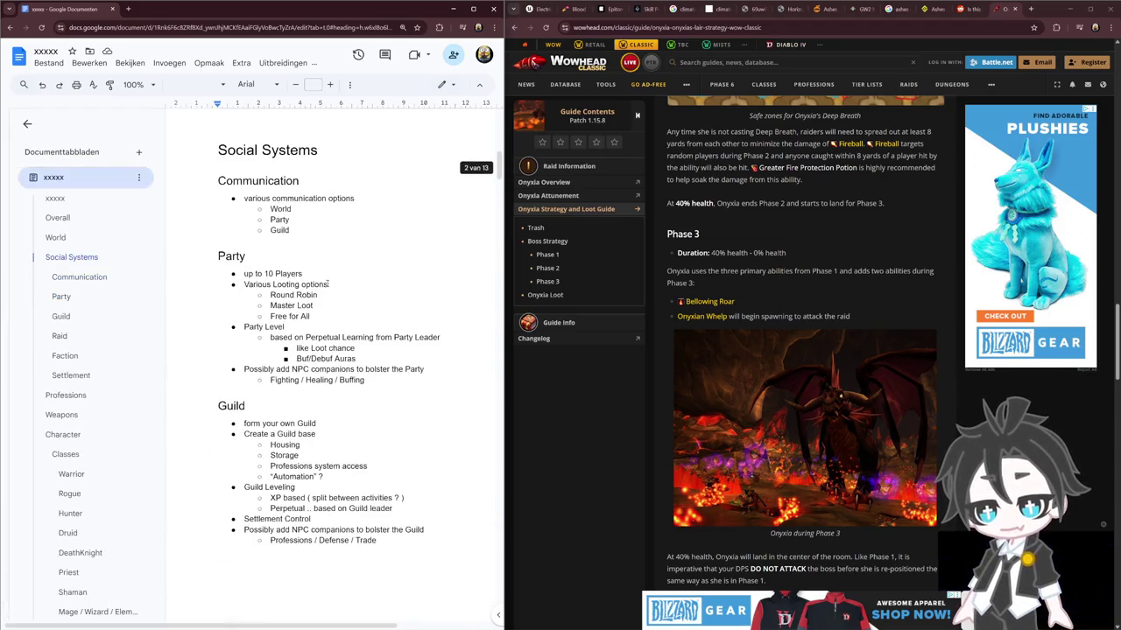
mouse_move(218, 250)
mouse_down()
mouse_move(417, 369)
mouse_move(420, 401)
mouse_up()
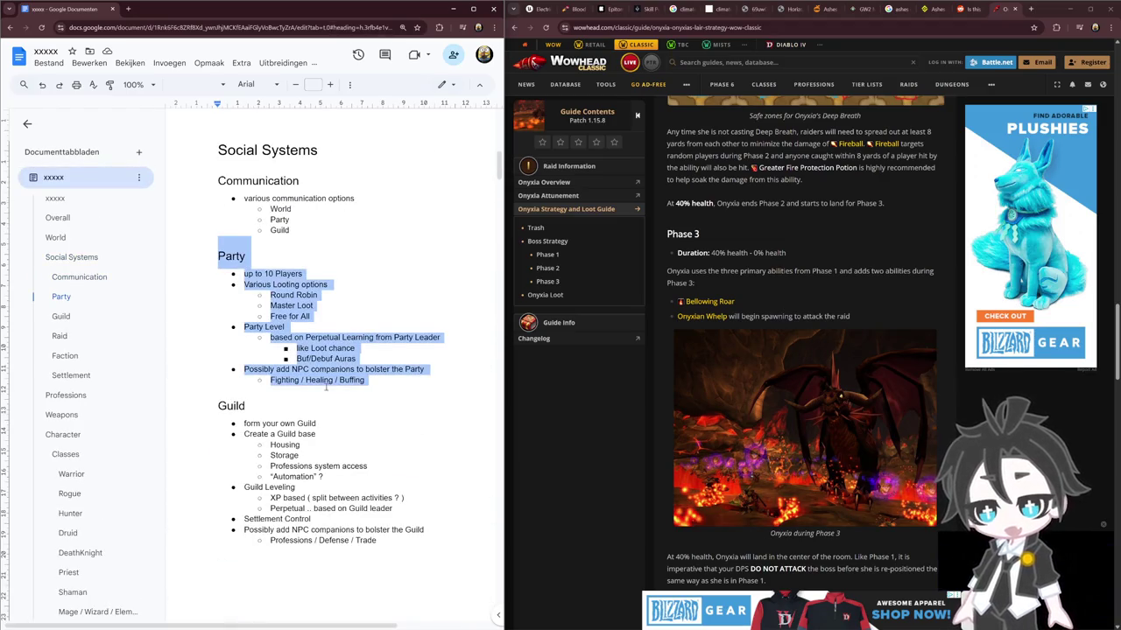
click(377, 383)
key(shift+Home)
key(shift+Up)
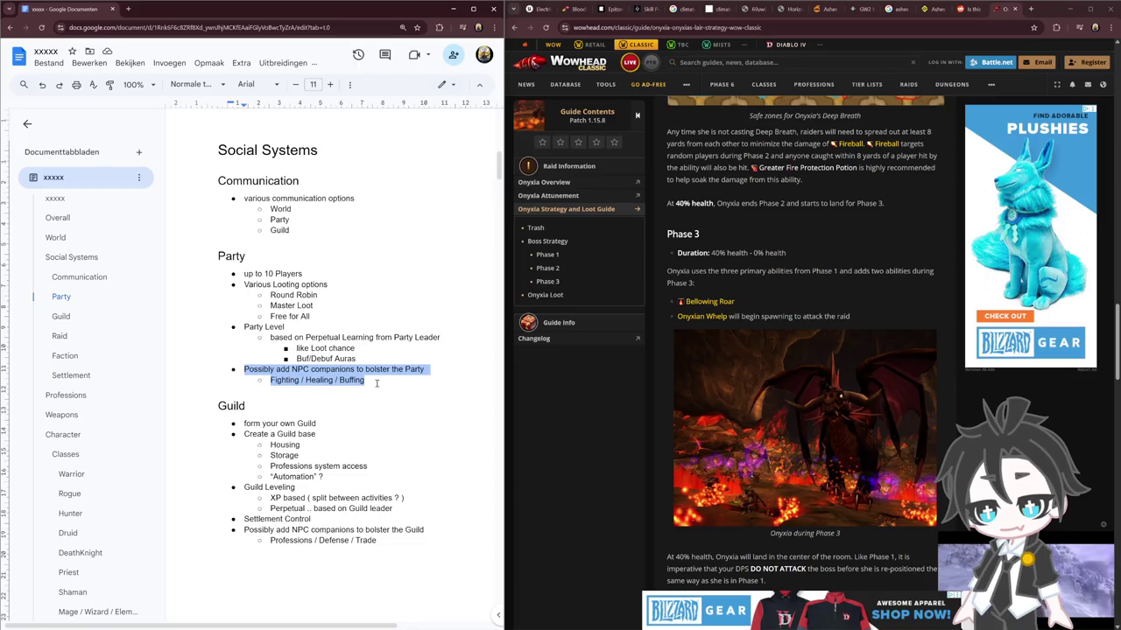
scroll(377, 382, down, 5)
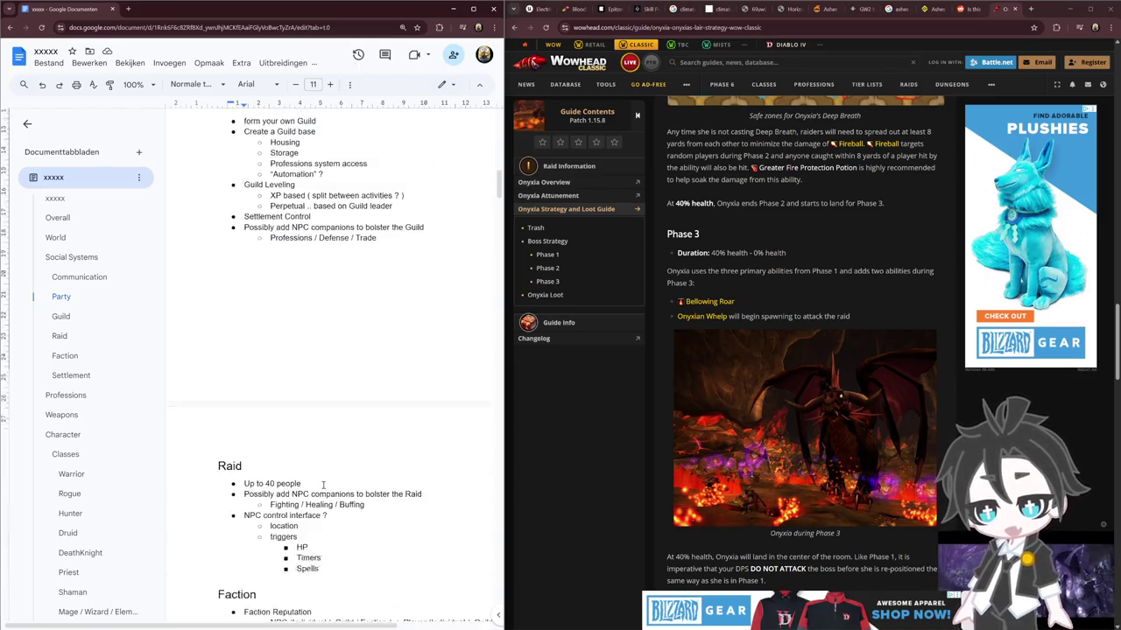
drag(323, 467, 199, 409)
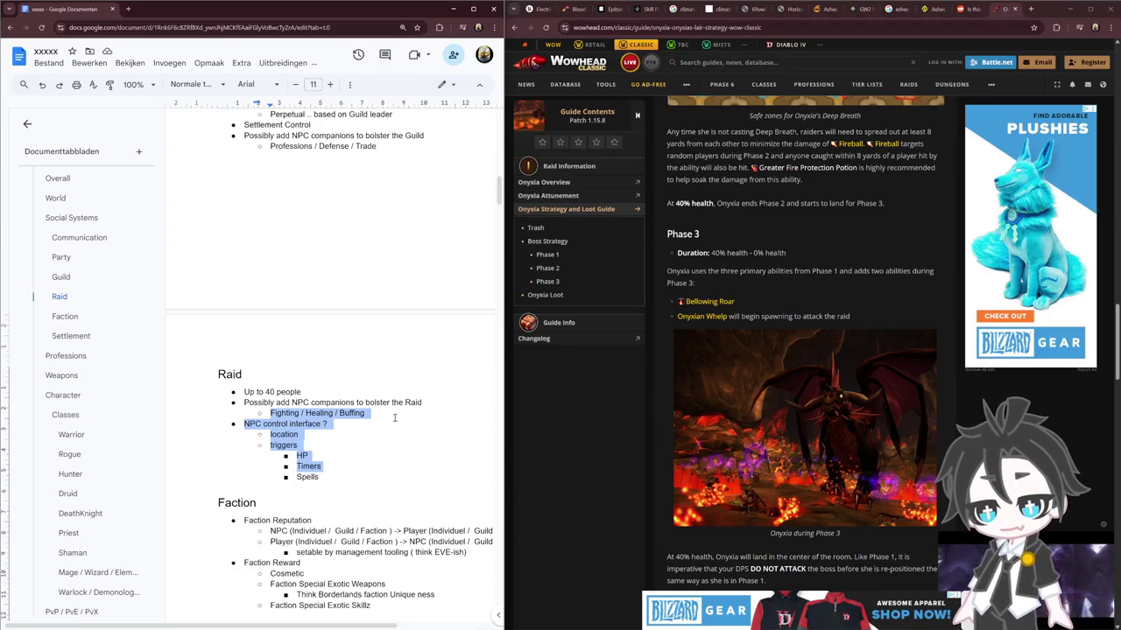
Reselect the whole Raid section and place the caret after triggers
click(374, 455)
click(337, 465)
drag(347, 478, 218, 374)
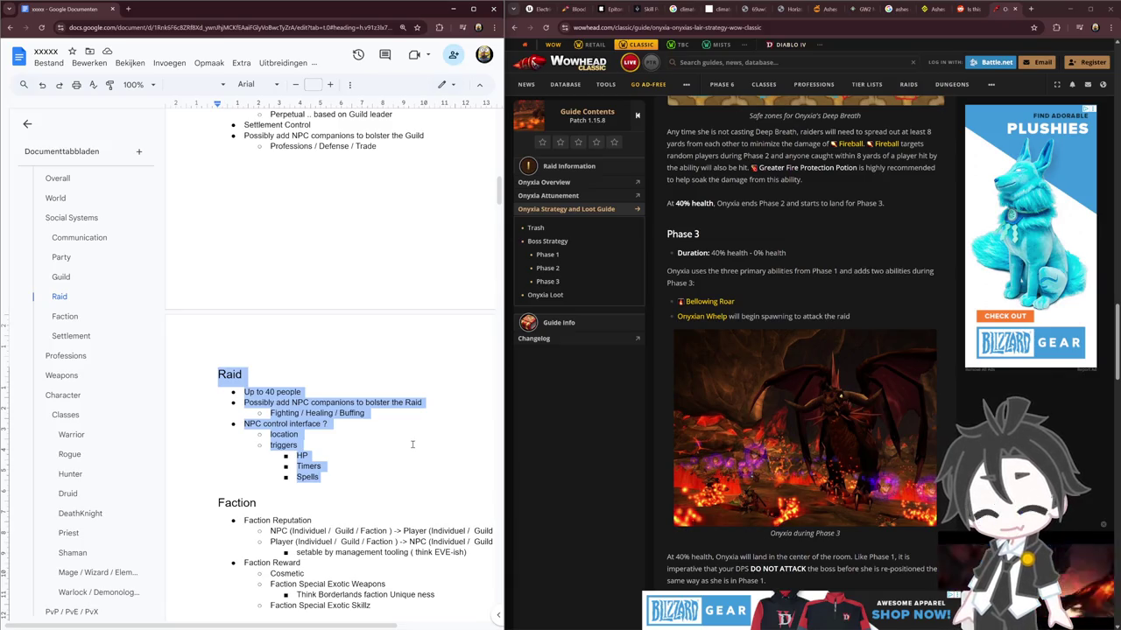
click(380, 451)
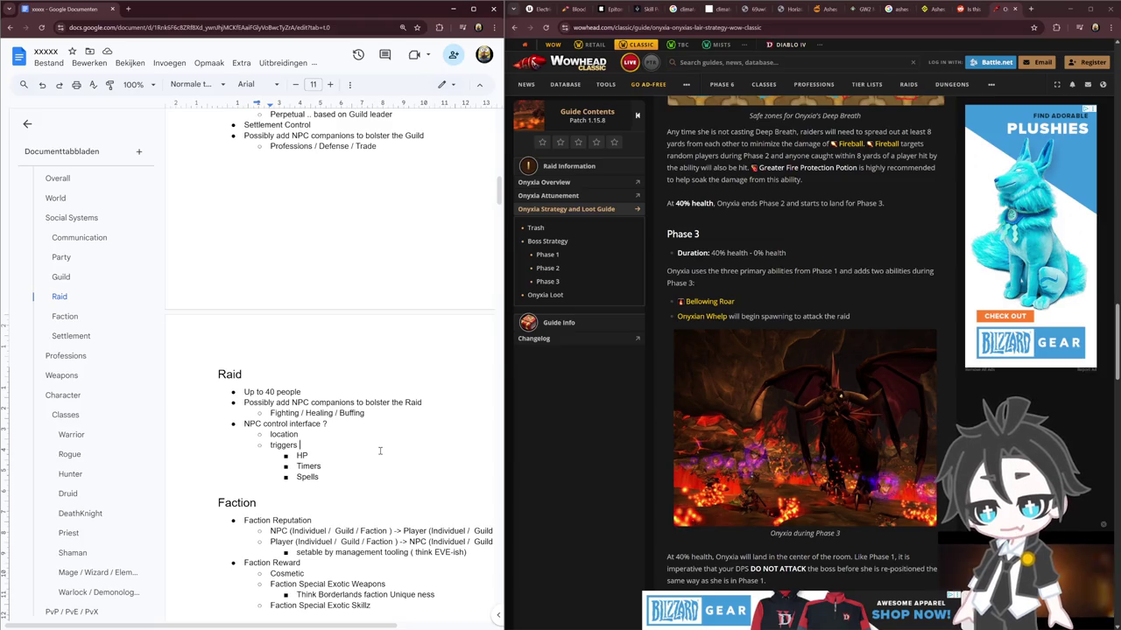
scroll(380, 451, down, 3)
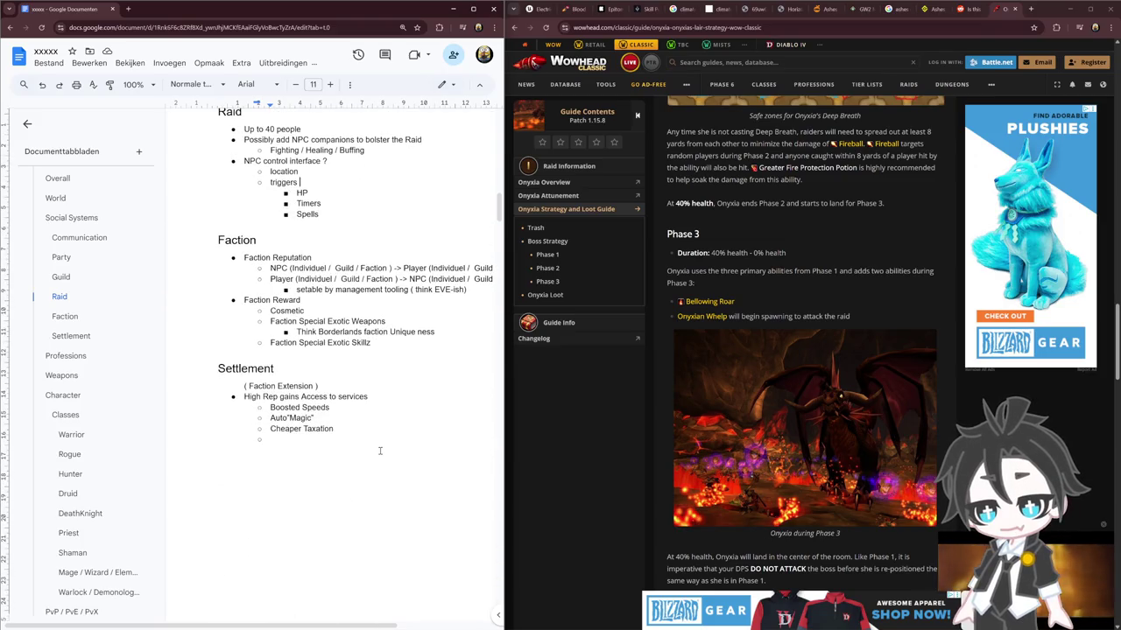
scroll(380, 451, up, 3)
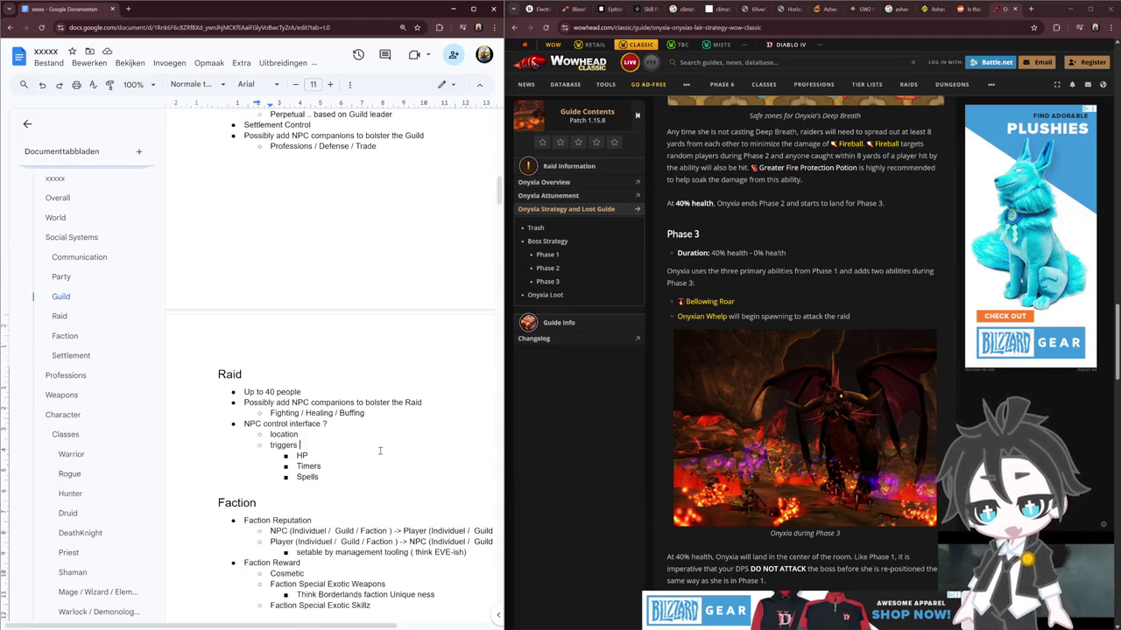
scroll(380, 451, down, 3)
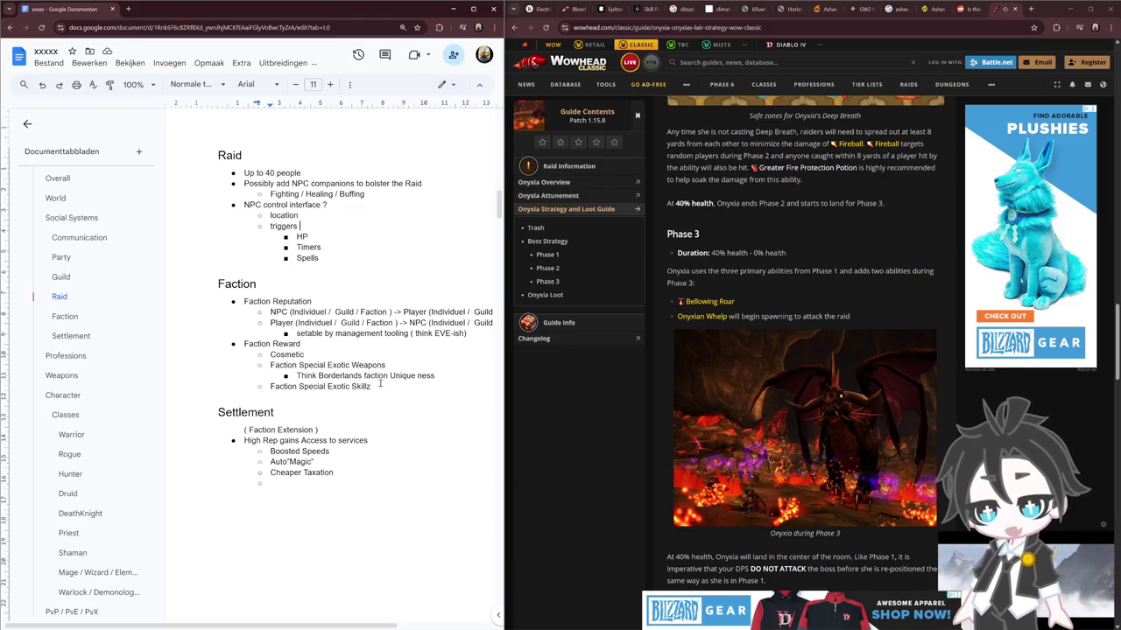
Select the Faction reputation lines and the words NPC and Player, then widen the Docs window
drag(219, 284, 324, 312)
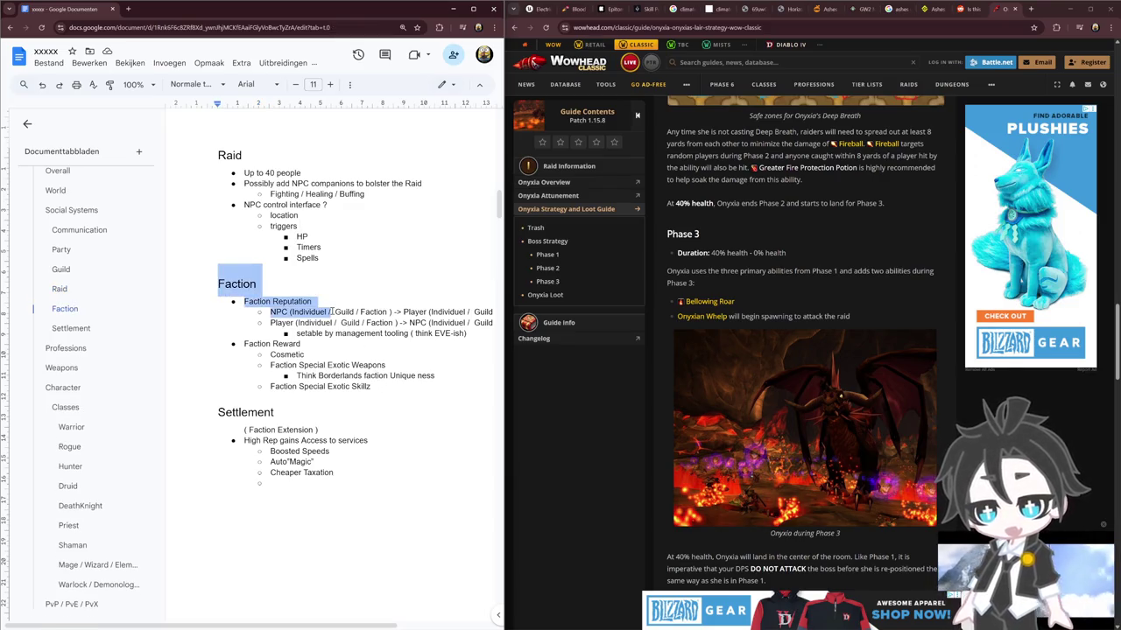
click(315, 355)
drag(450, 333, 219, 281)
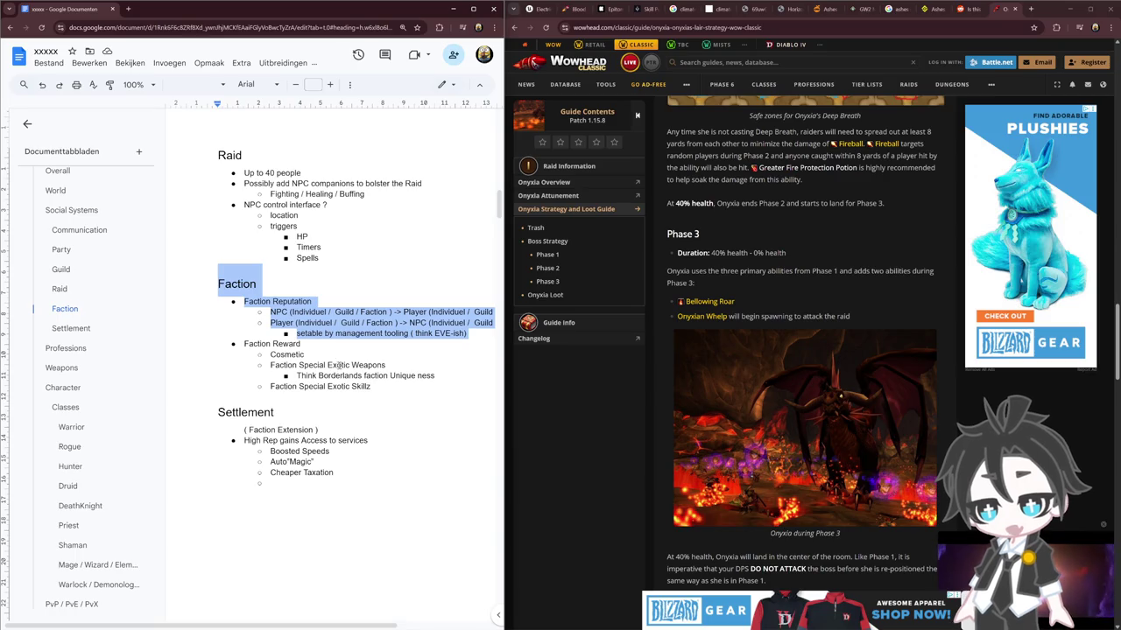
double_click(279, 313)
double_click(415, 312)
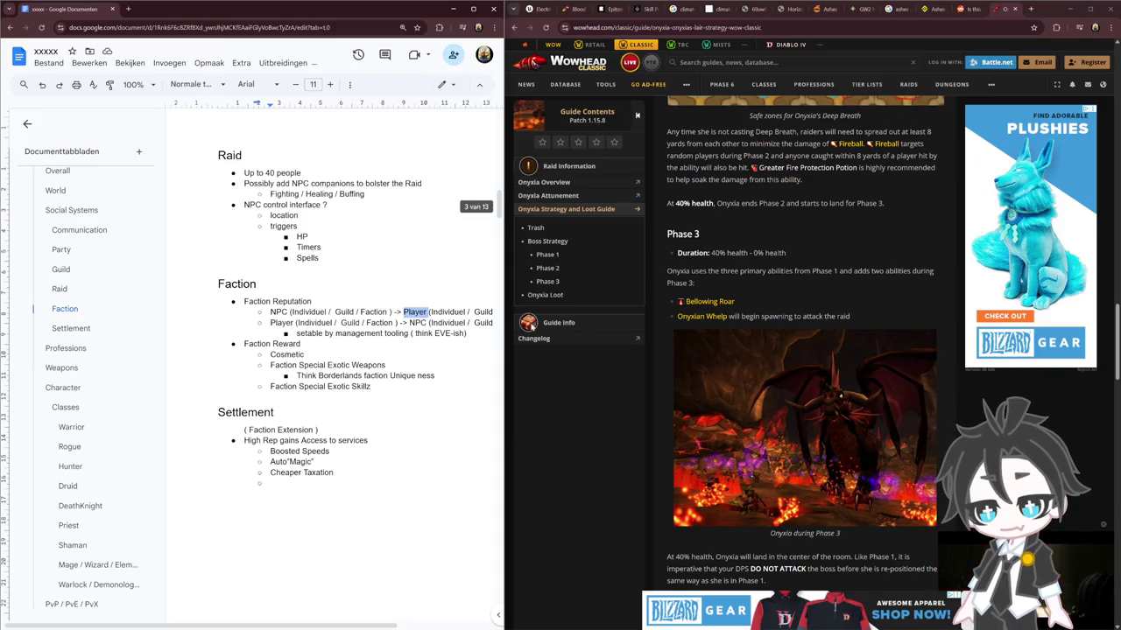
drag(506, 339, 670, 350)
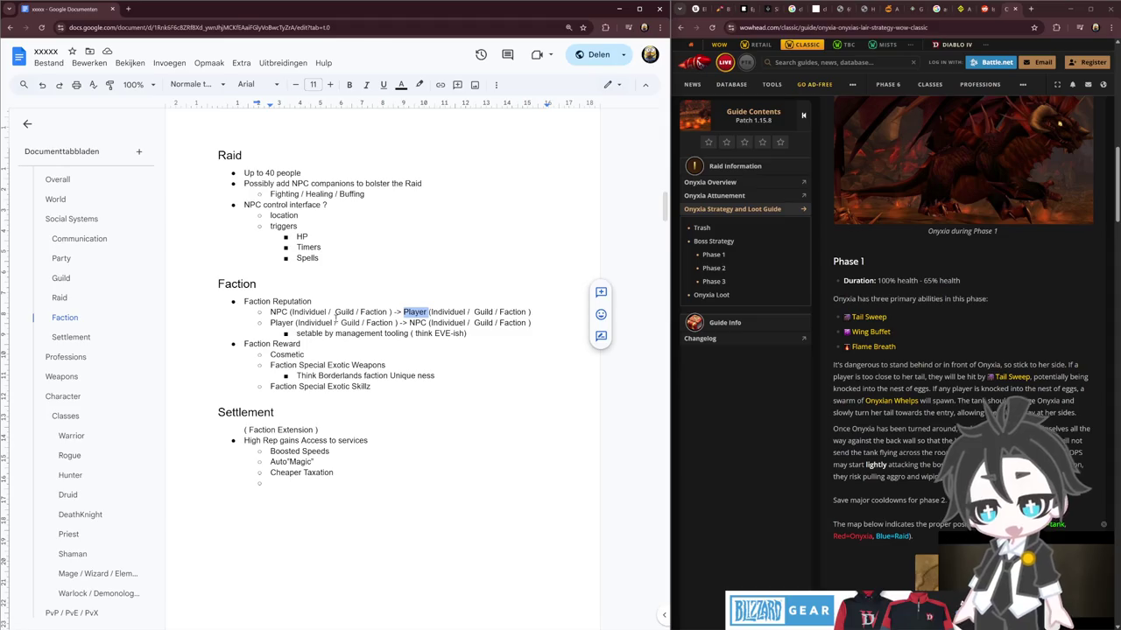
Select Player, Individuel and Guild on the reputation line, then jump to the Professions section
double_click(280, 323)
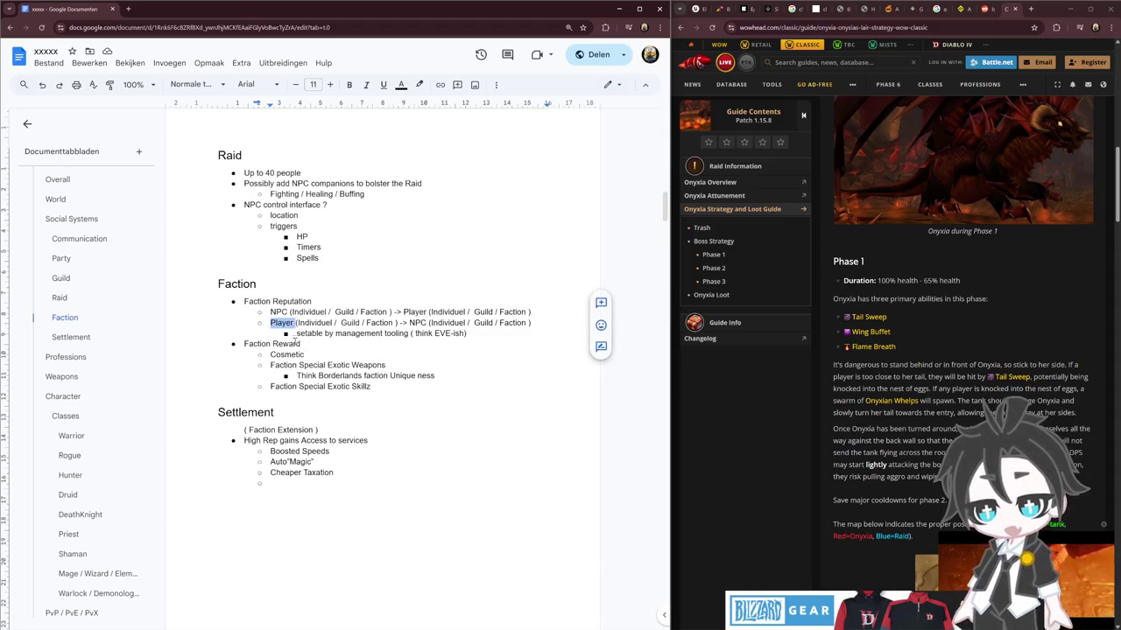
double_click(312, 323)
double_click(350, 322)
click(380, 323)
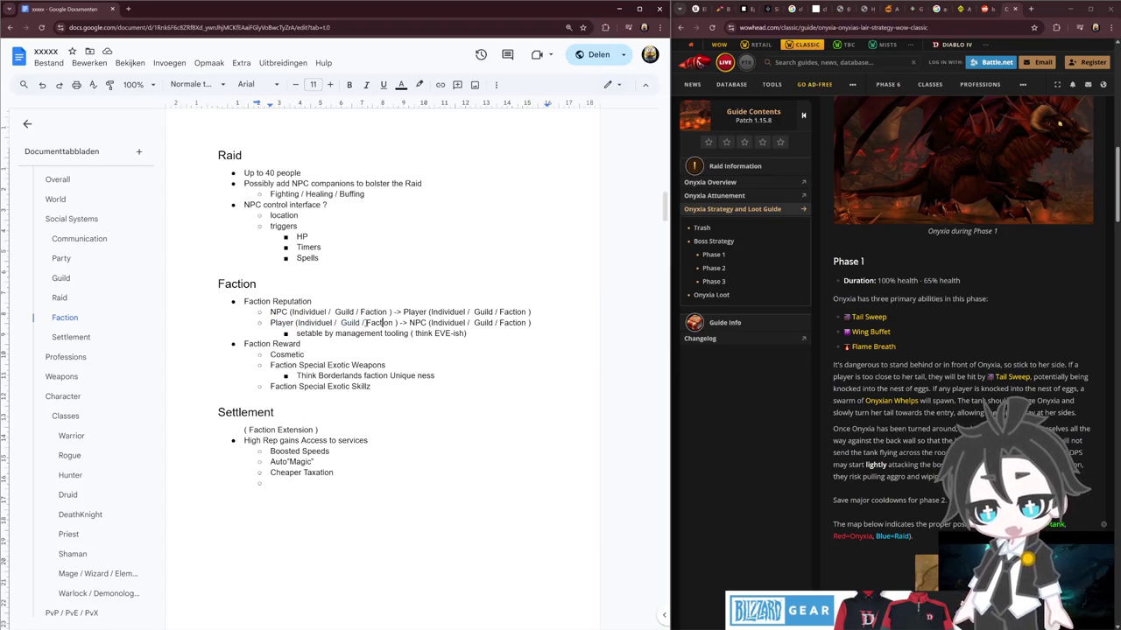
double_click(308, 322)
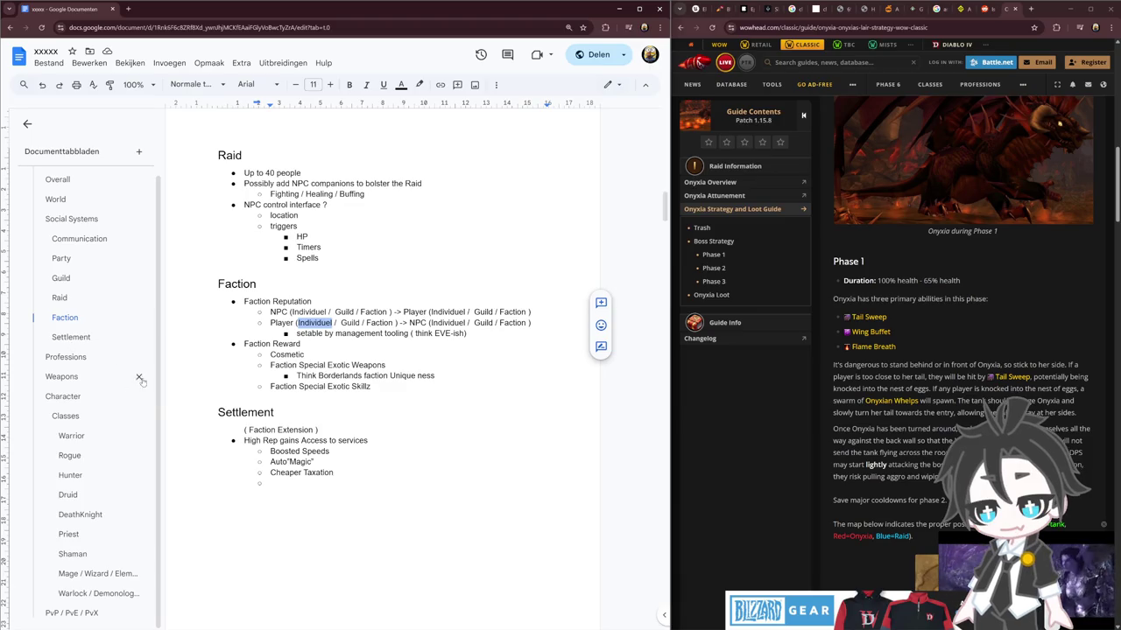
click(75, 355)
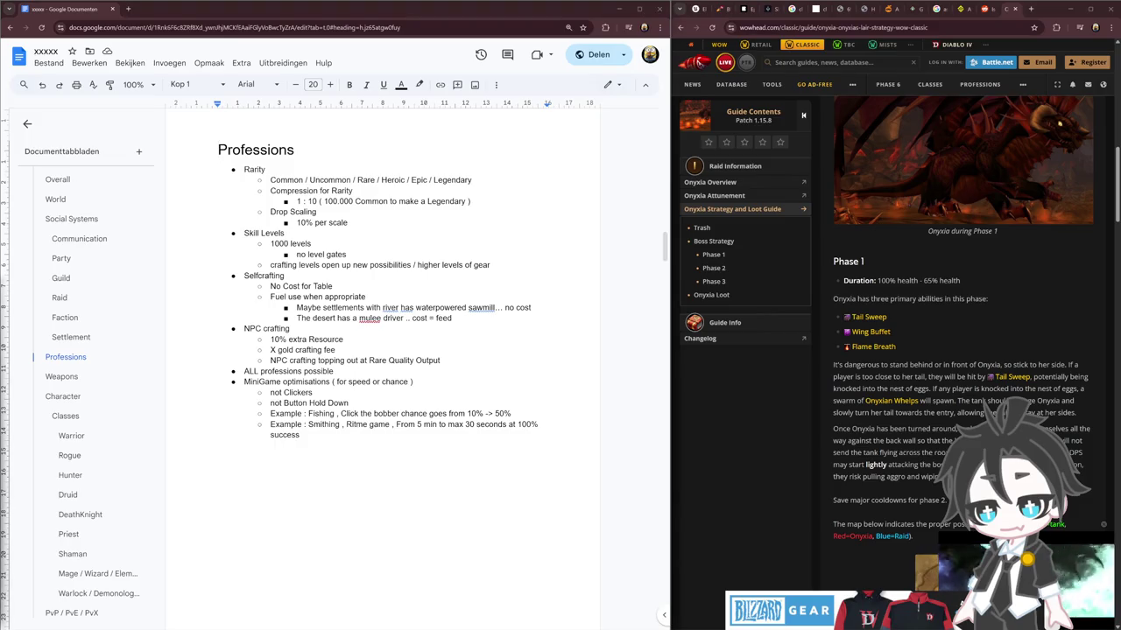
click(285, 543)
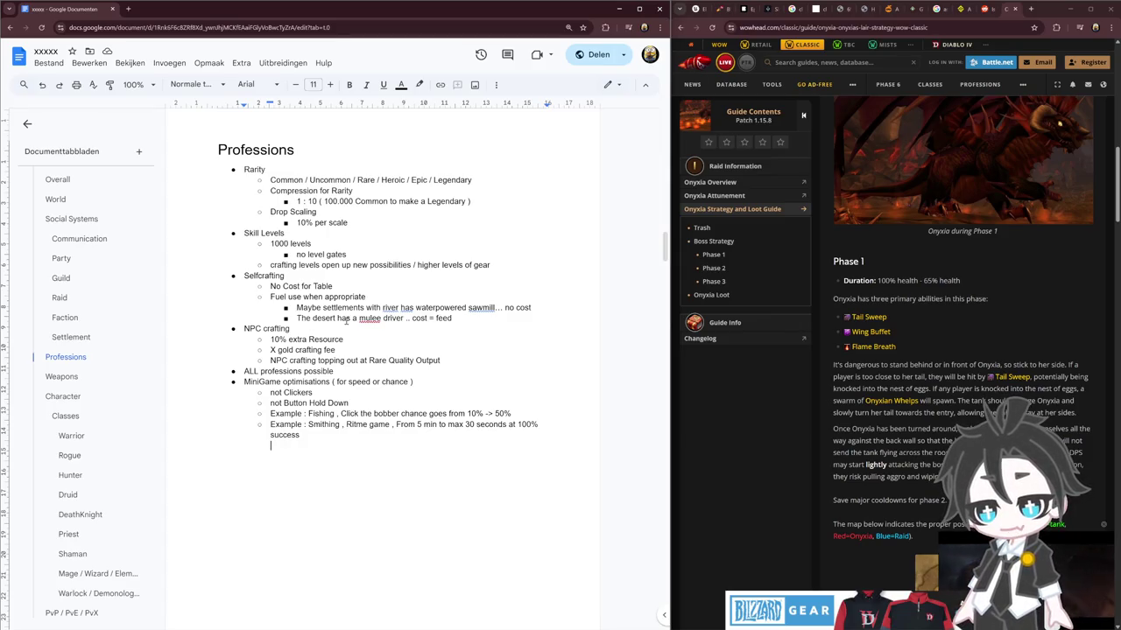
Add Gathering, Processing and Crafting bullets above Rarity
click(242, 173)
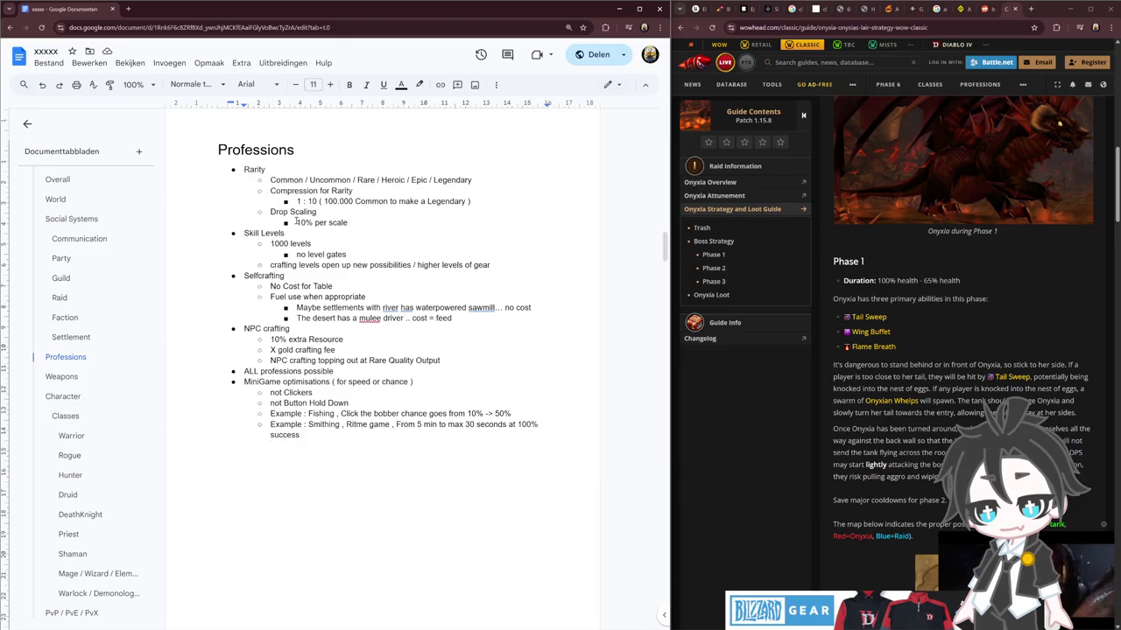
key(Return)
key(Up)
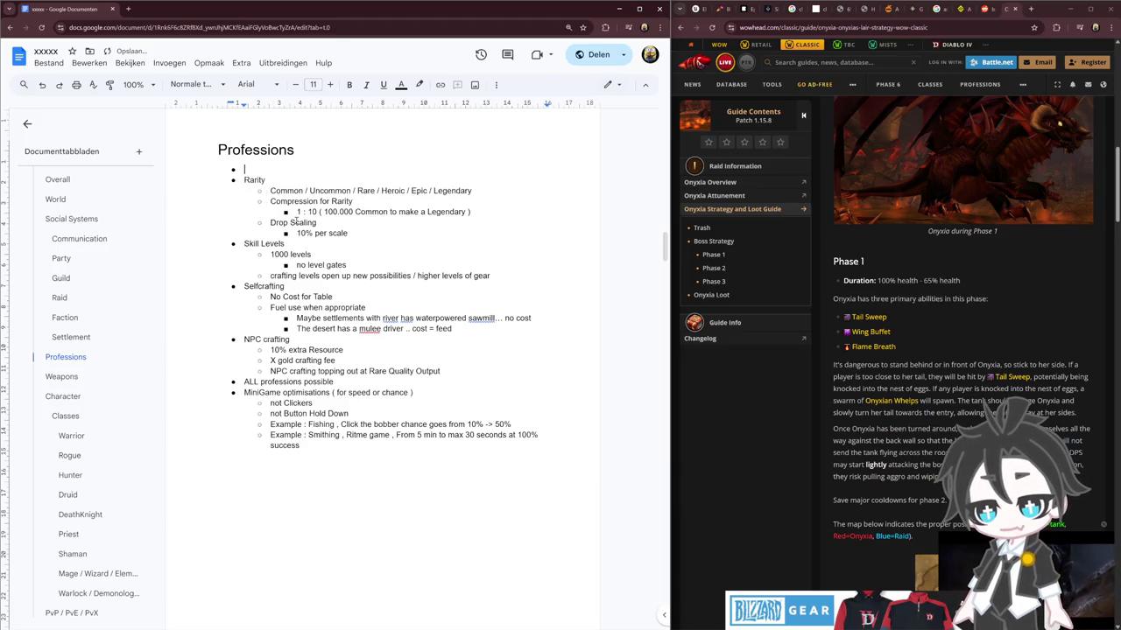
text(Gathering)
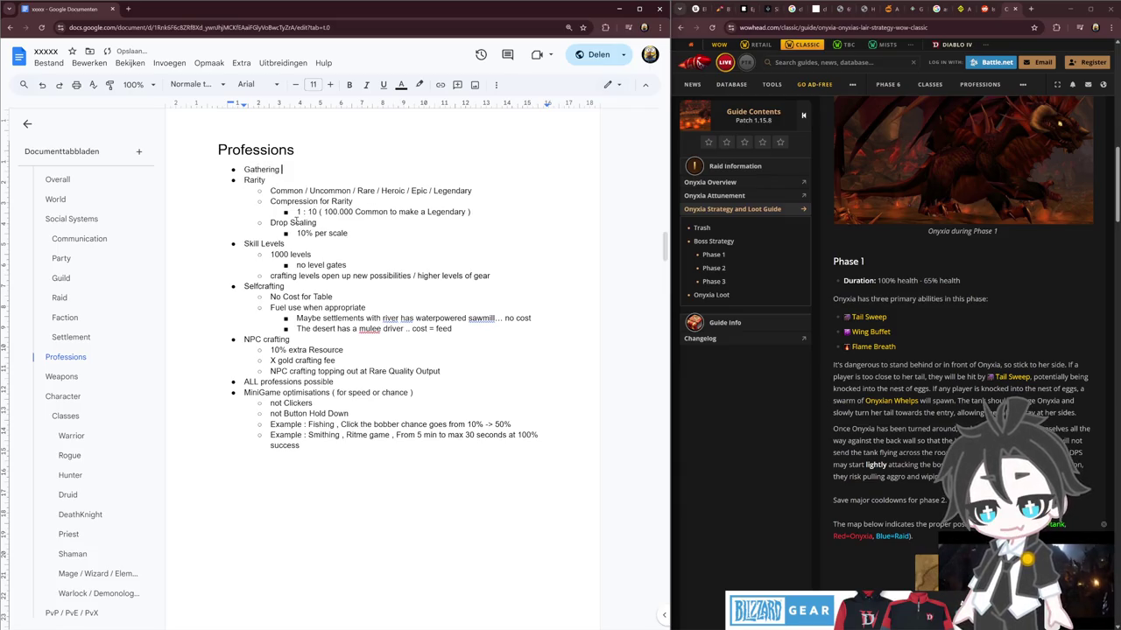
key(Return)
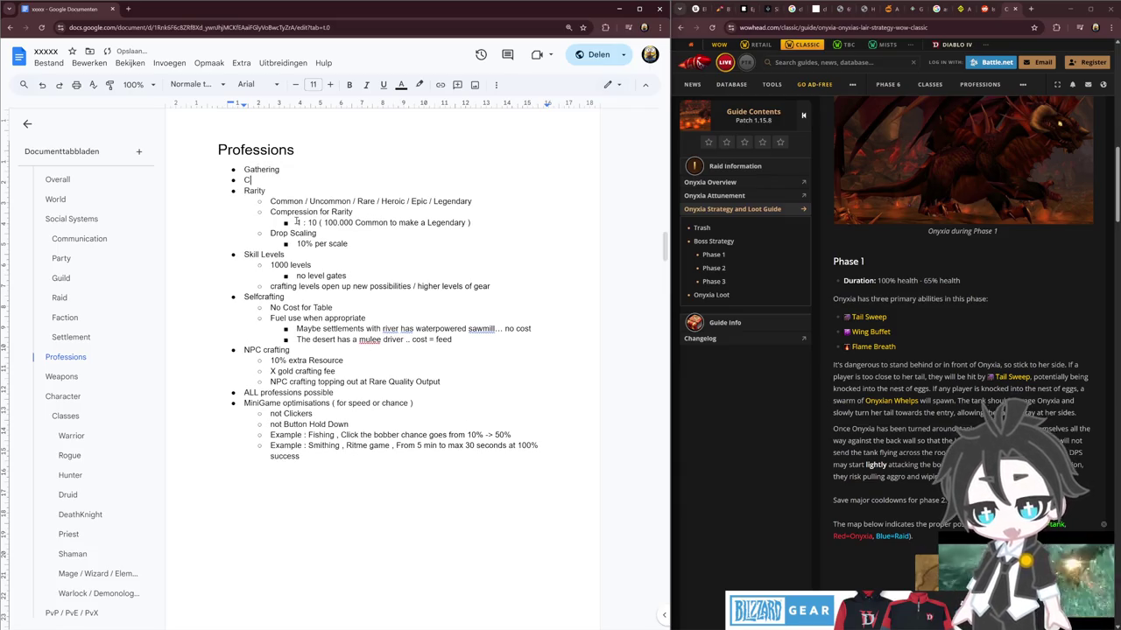
text(Processing)
key(Return)
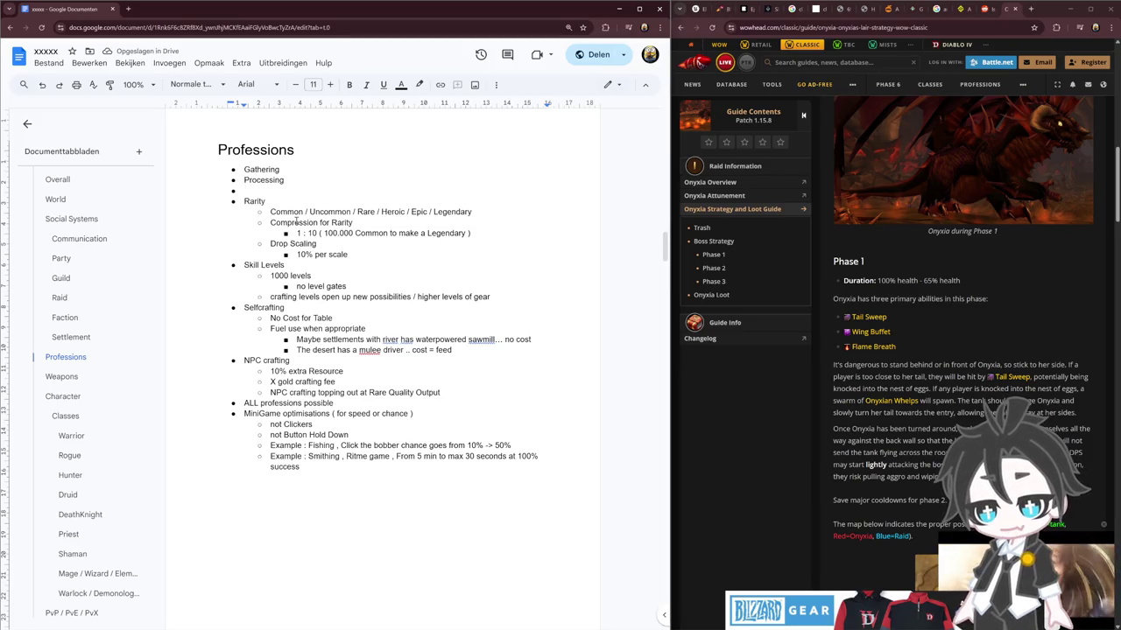
text(Crafti)
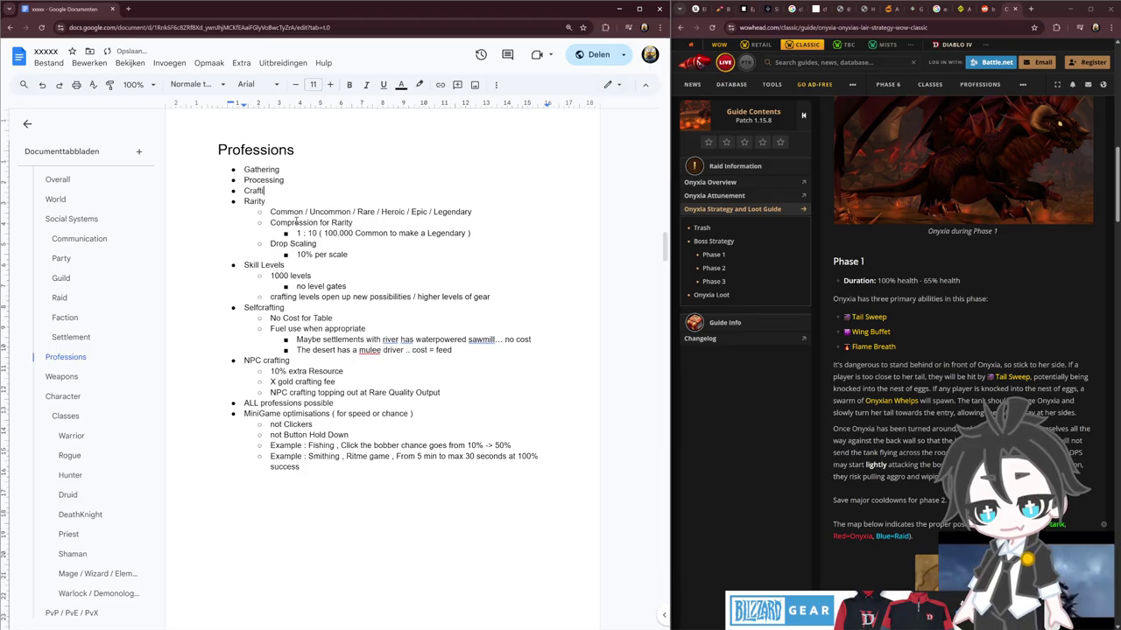
Add a Gathering sub-point 'Fishing / Lumberjack / Mining / Herbalist / Hunting' and start a Processing sub-point
key(Up)
key(Up)
key(End)
key(Return)
key(Tab)
text(Fish)
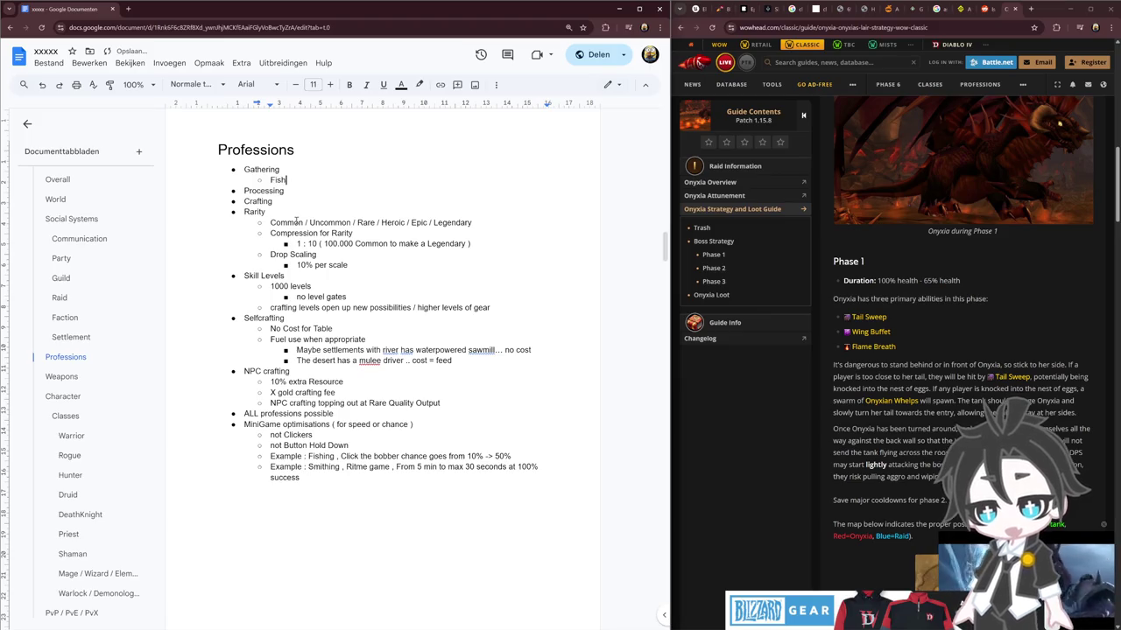
text(ing / )
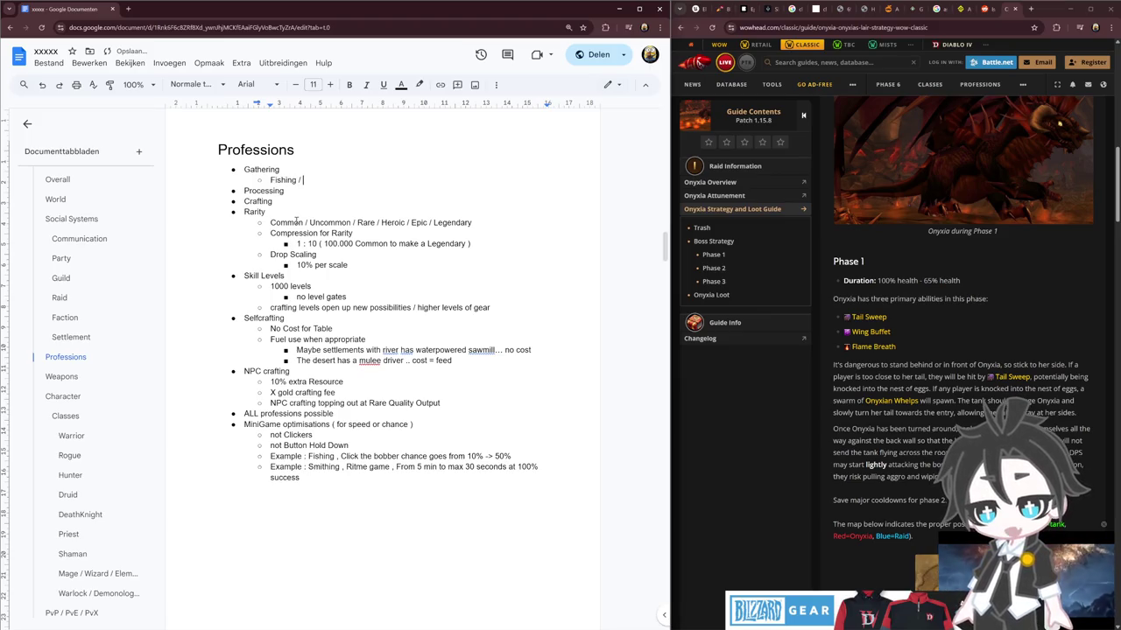
text(Lumberjac)
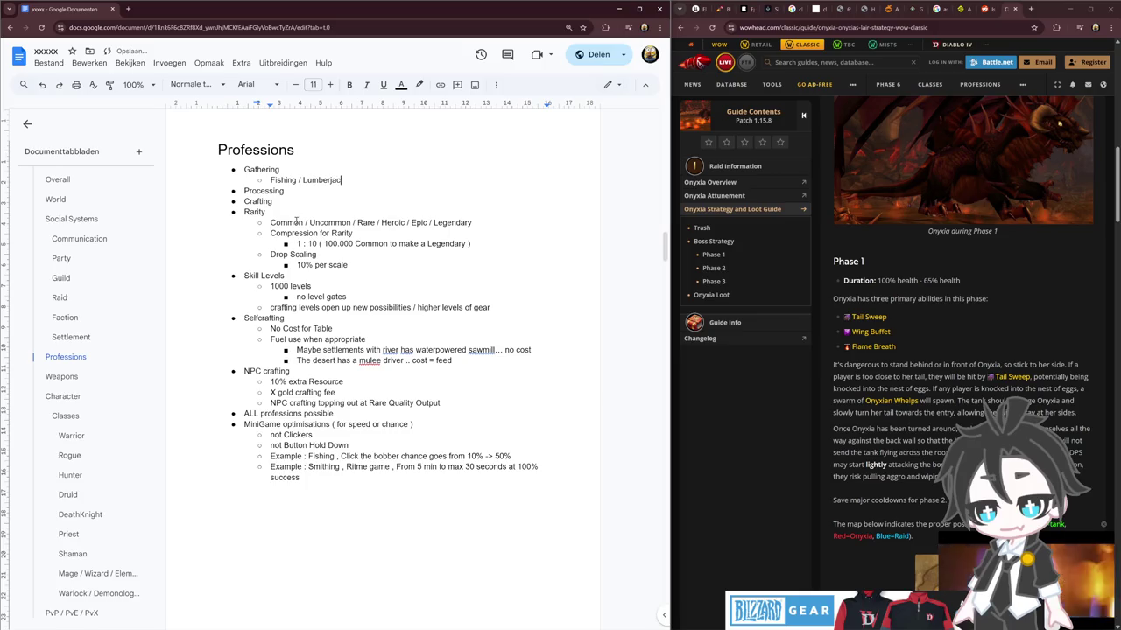
text(k / Mining)
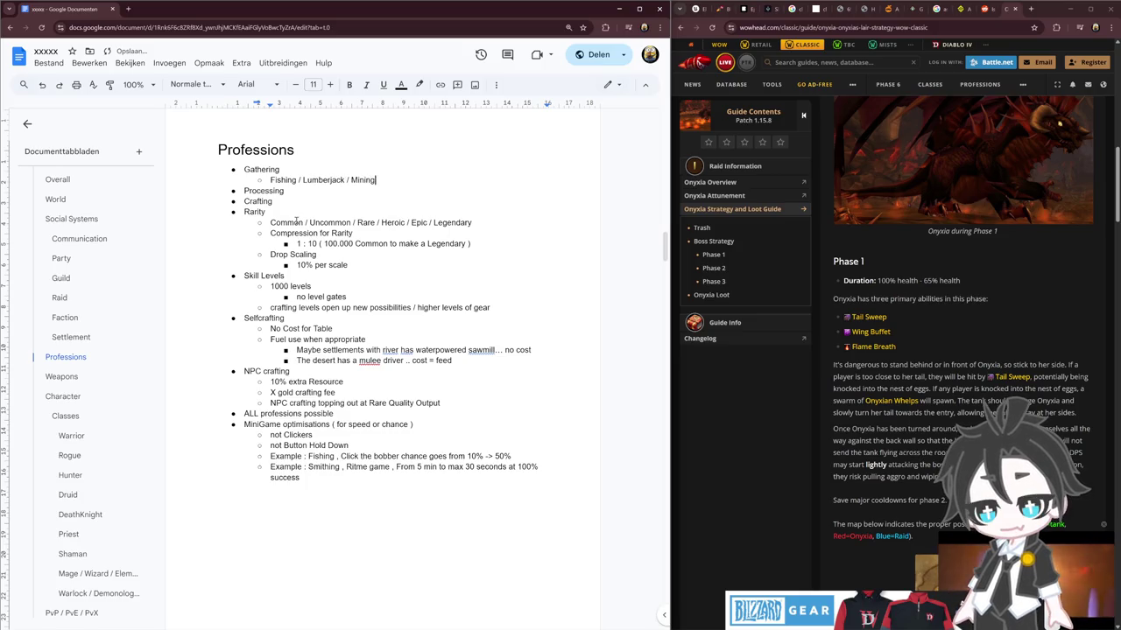
text( / Herba)
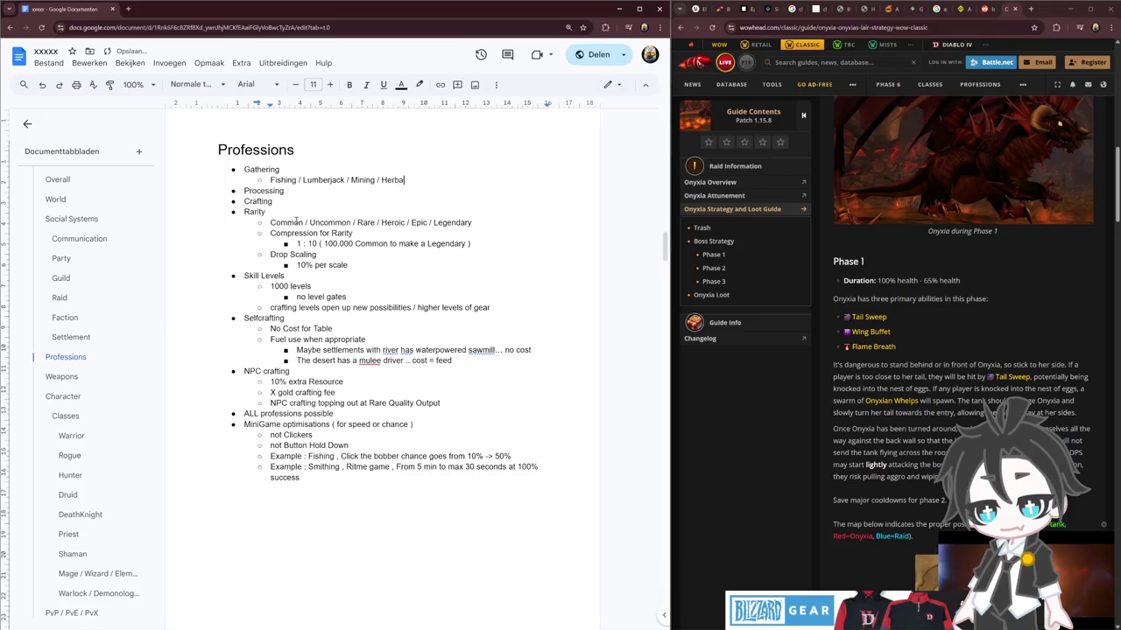
text(list)
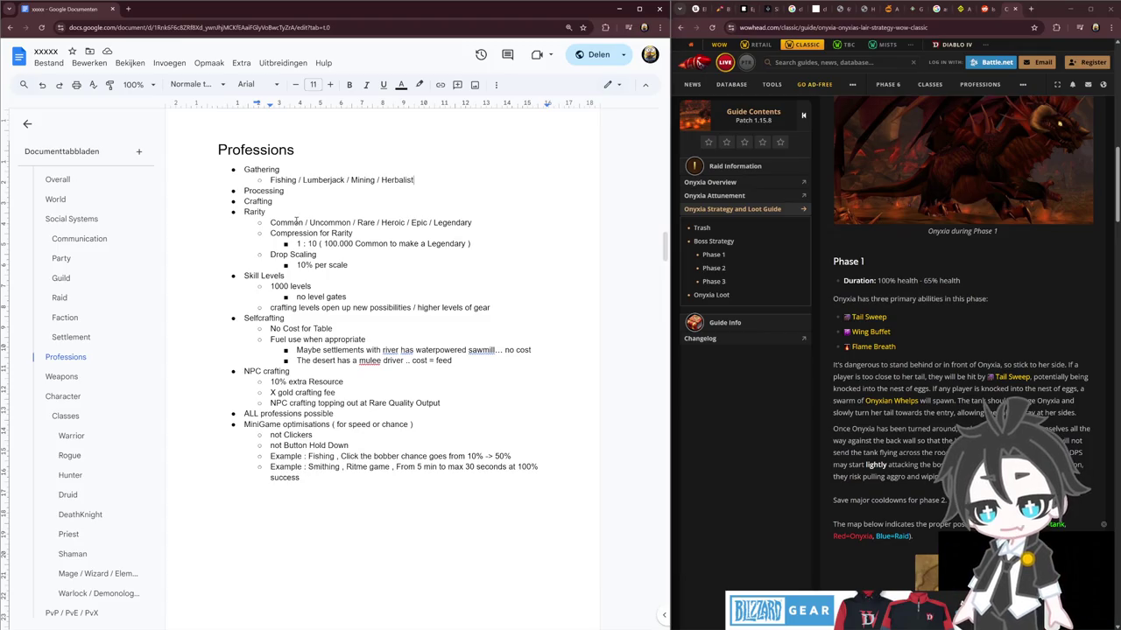
text( / Hunting)
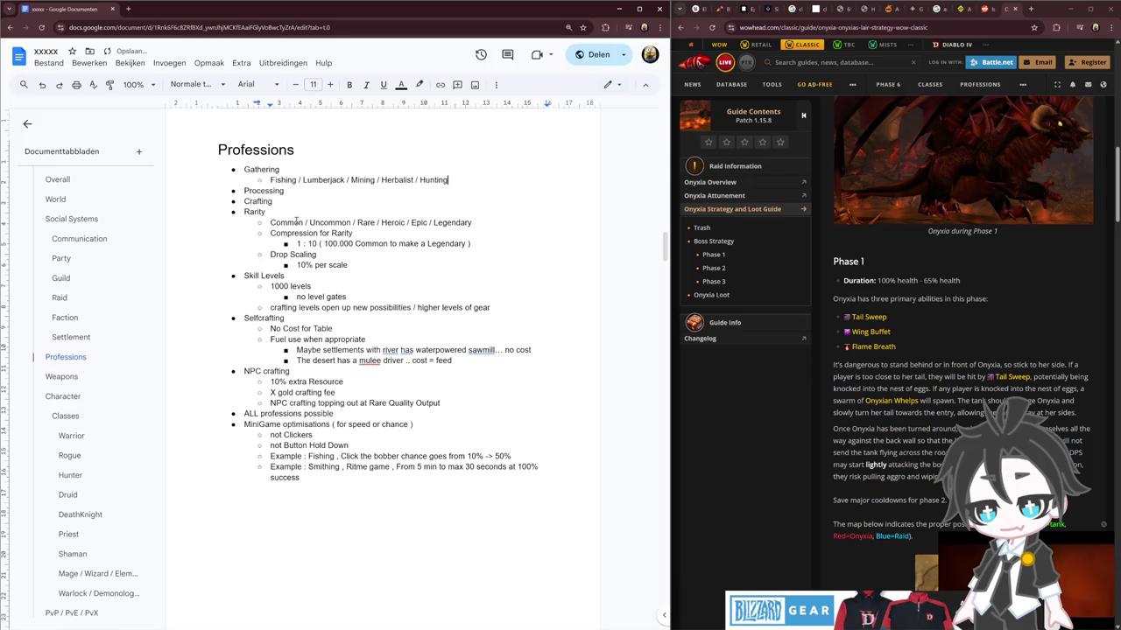
key(Down)
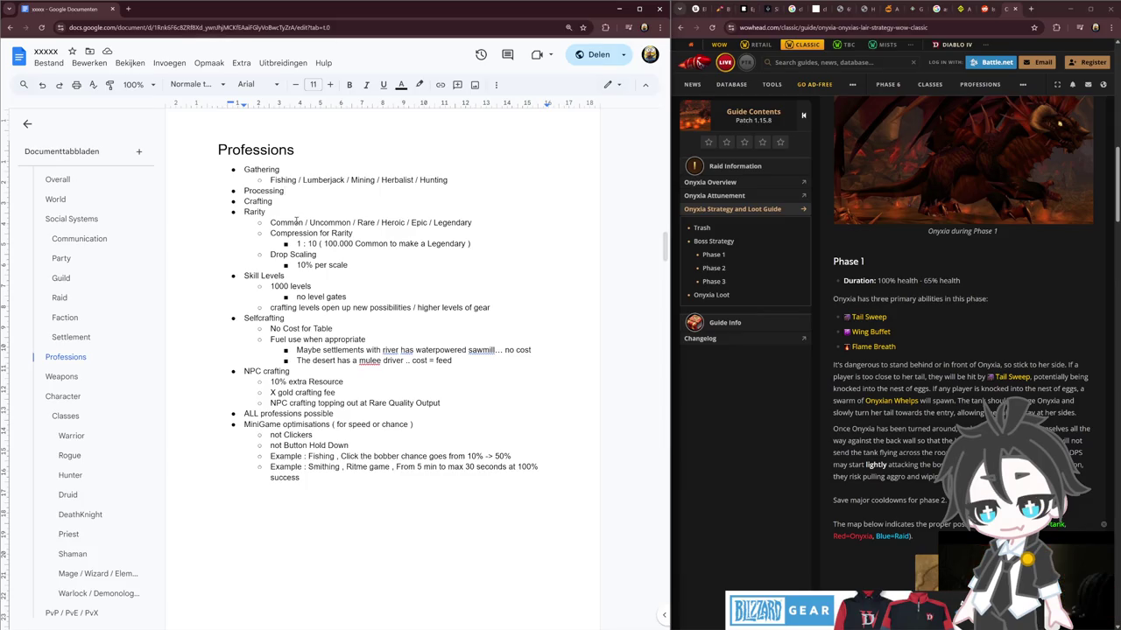
key(Return)
key(Tab)
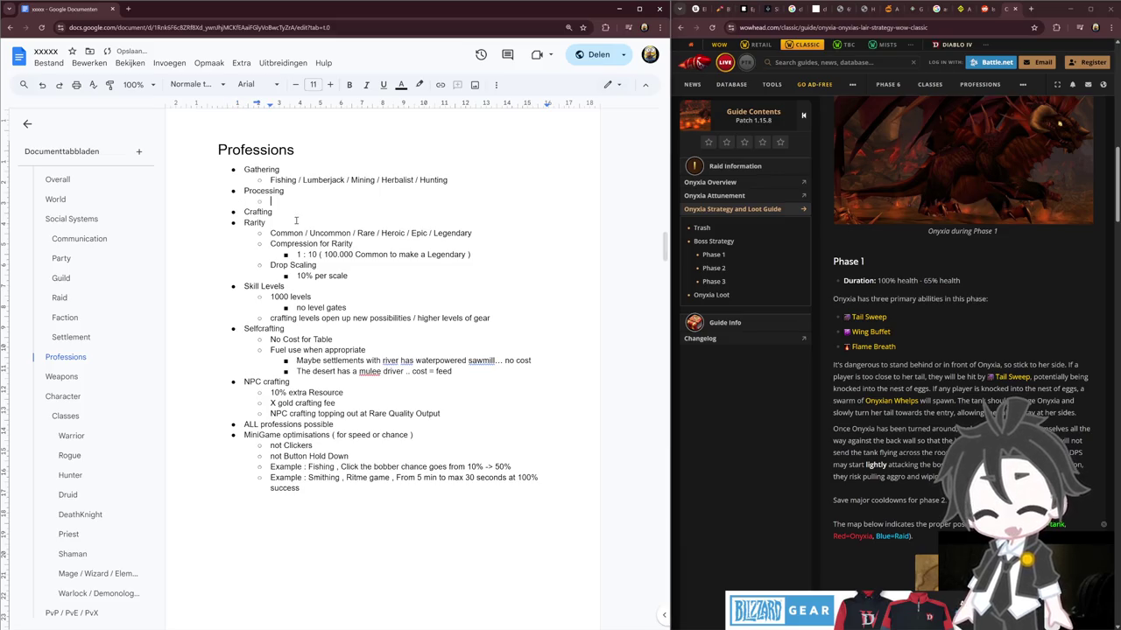
Type 'Cooking / Farming / Lumbermilling / StoneWorks / Smelting /' as the Processing sub-point
text(Cooking )
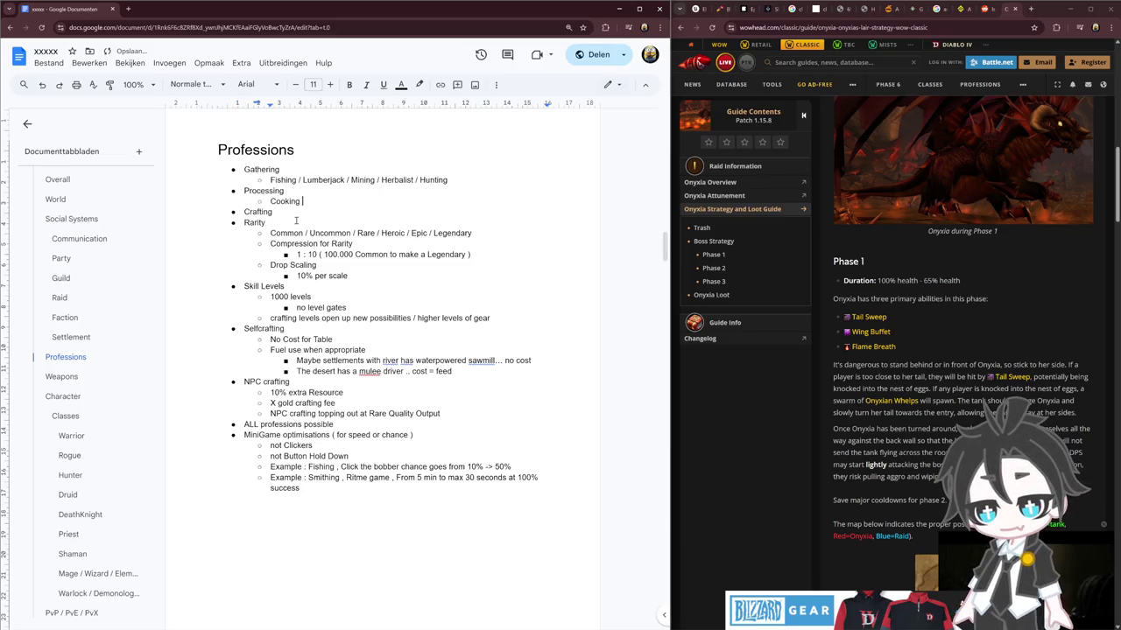
text(/ Farming / )
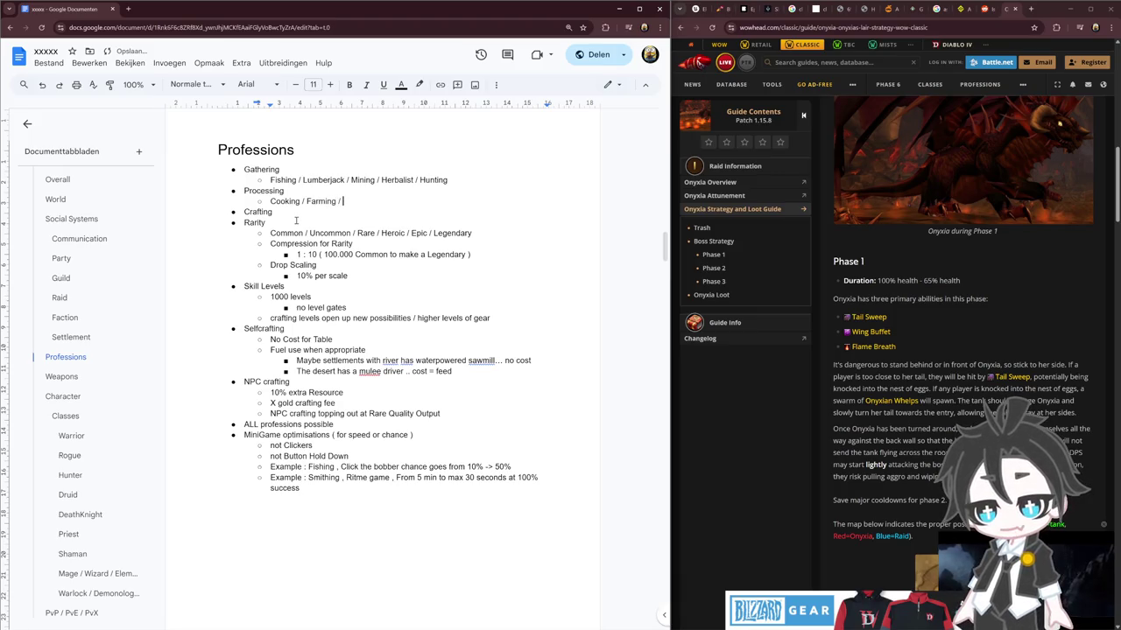
text(Lumbermilling / )
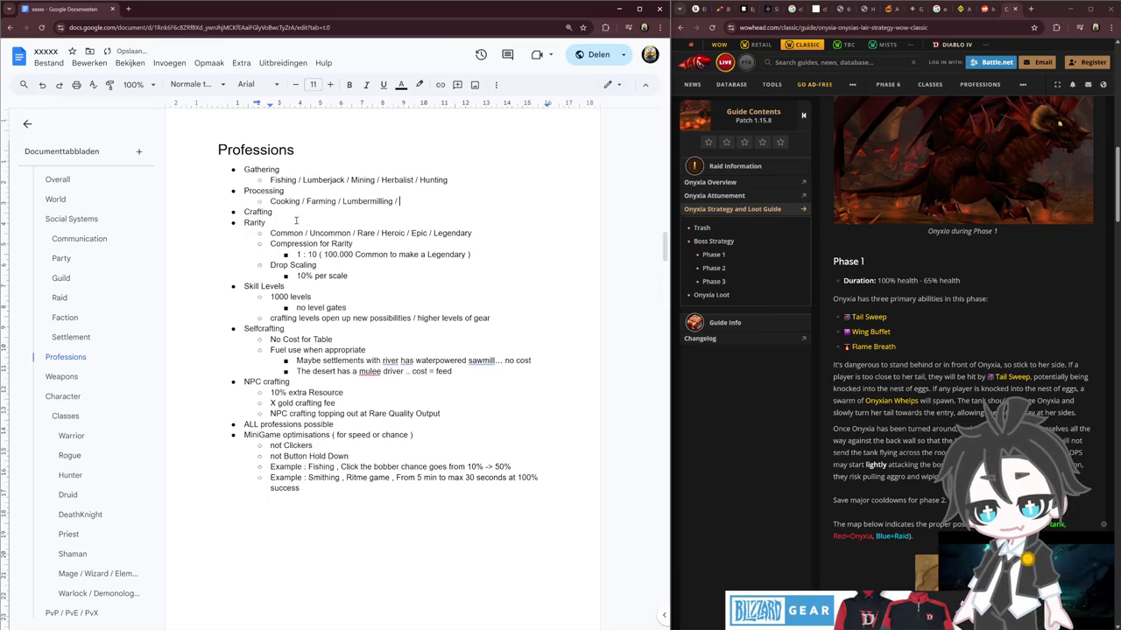
text(Stone)
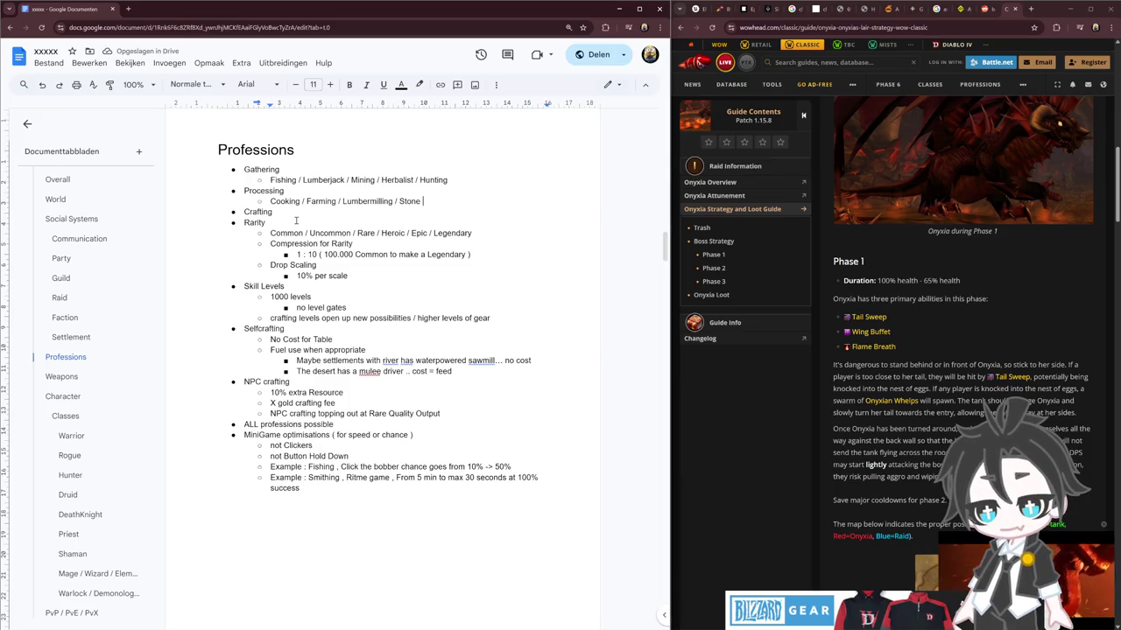
key(BackSpace)
text(Works /)
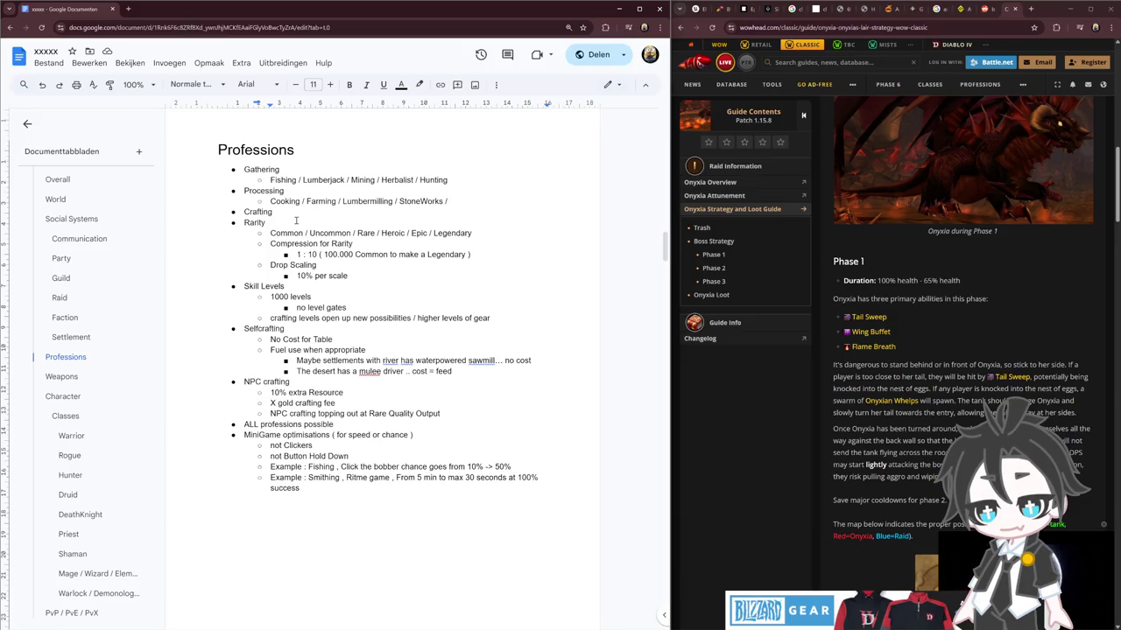
text(Sm)
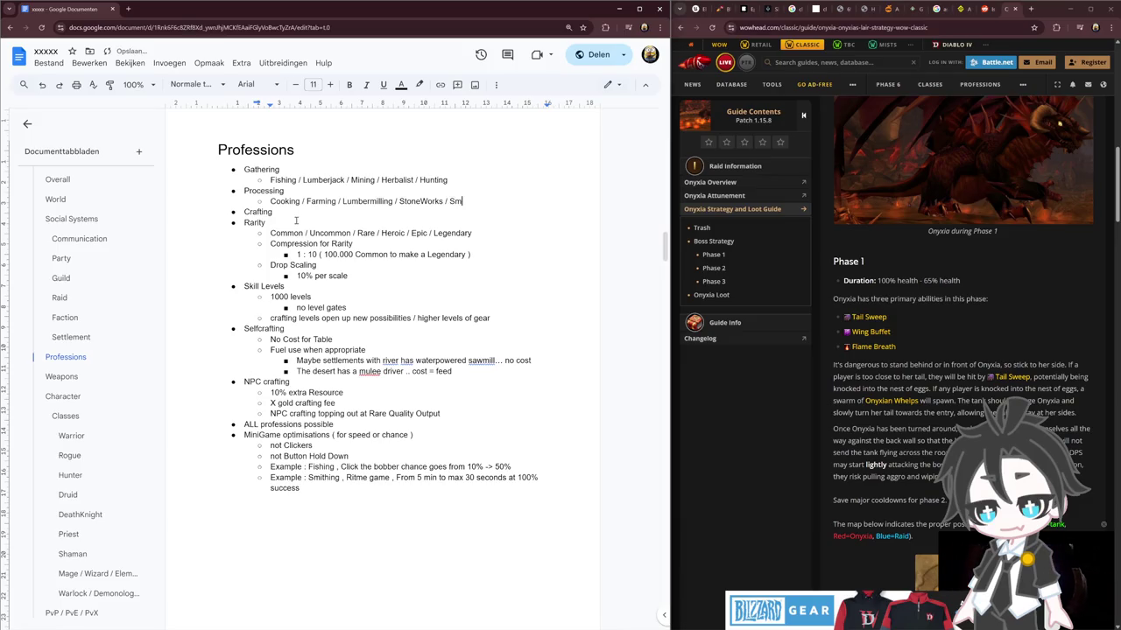
text(elting /)
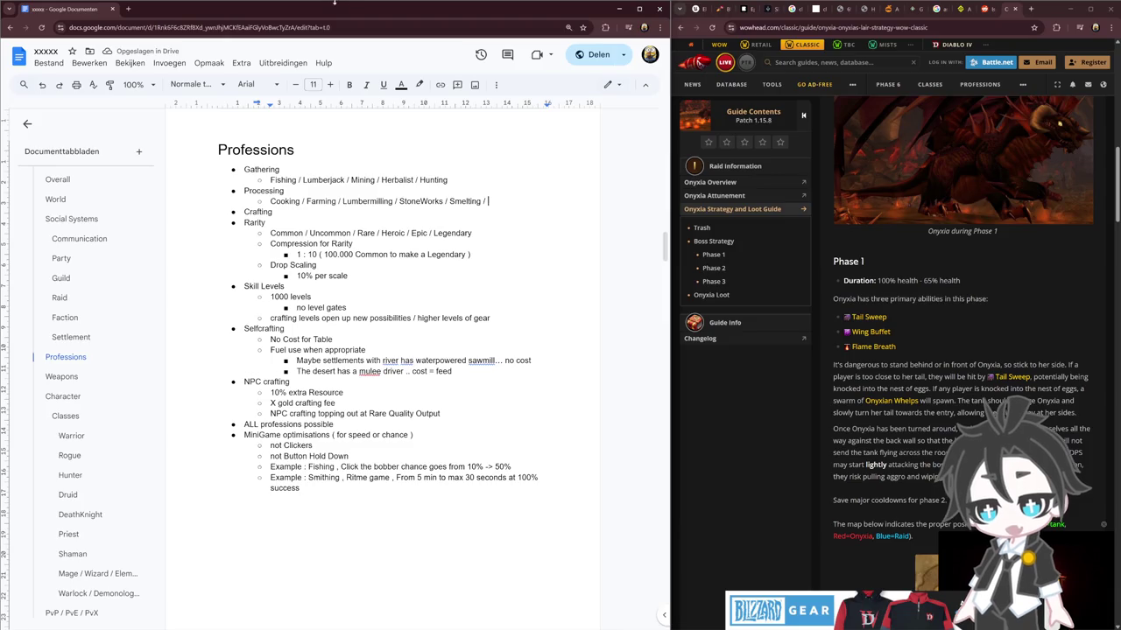
Close the unneeded reference browser tabs, including the map and housing guide
click(984, 9)
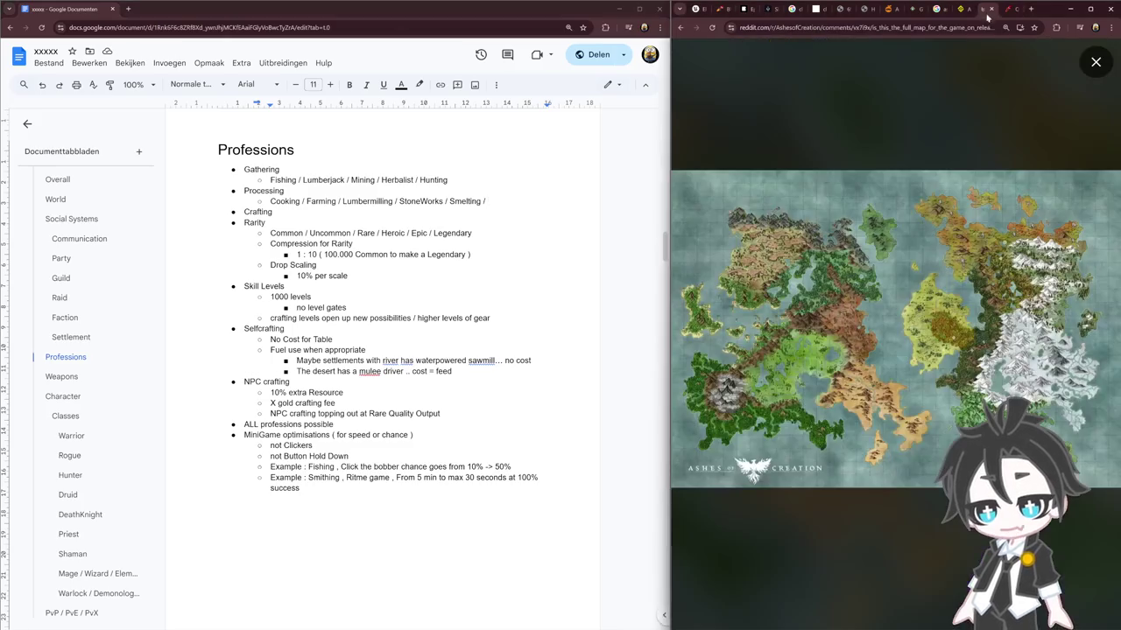
click(961, 9)
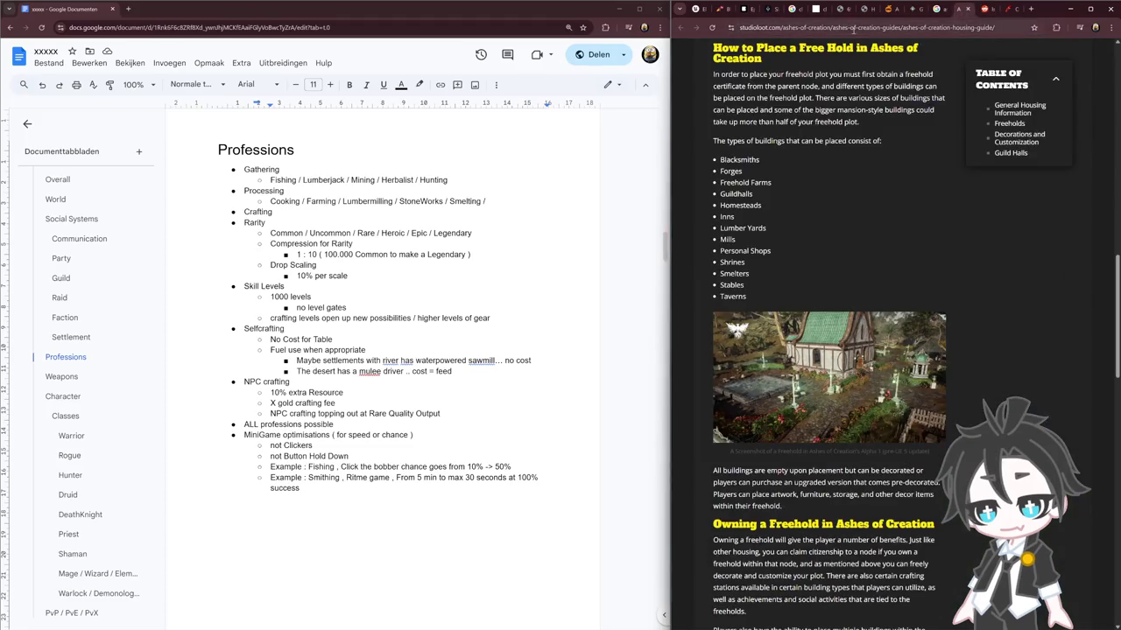
click(888, 10)
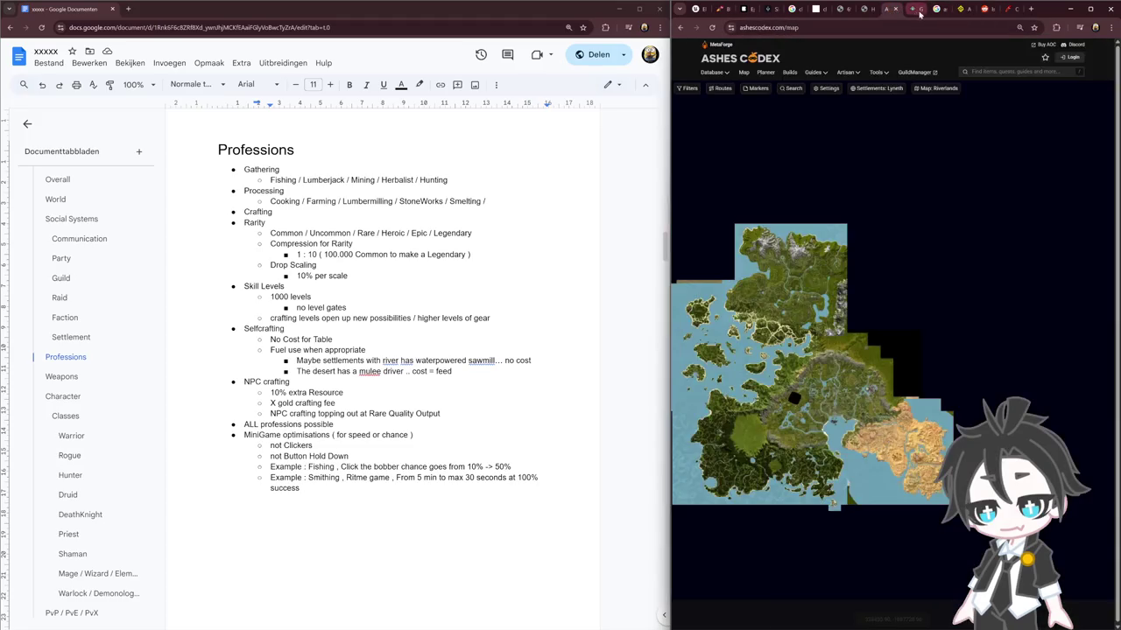
click(920, 11)
click(920, 10)
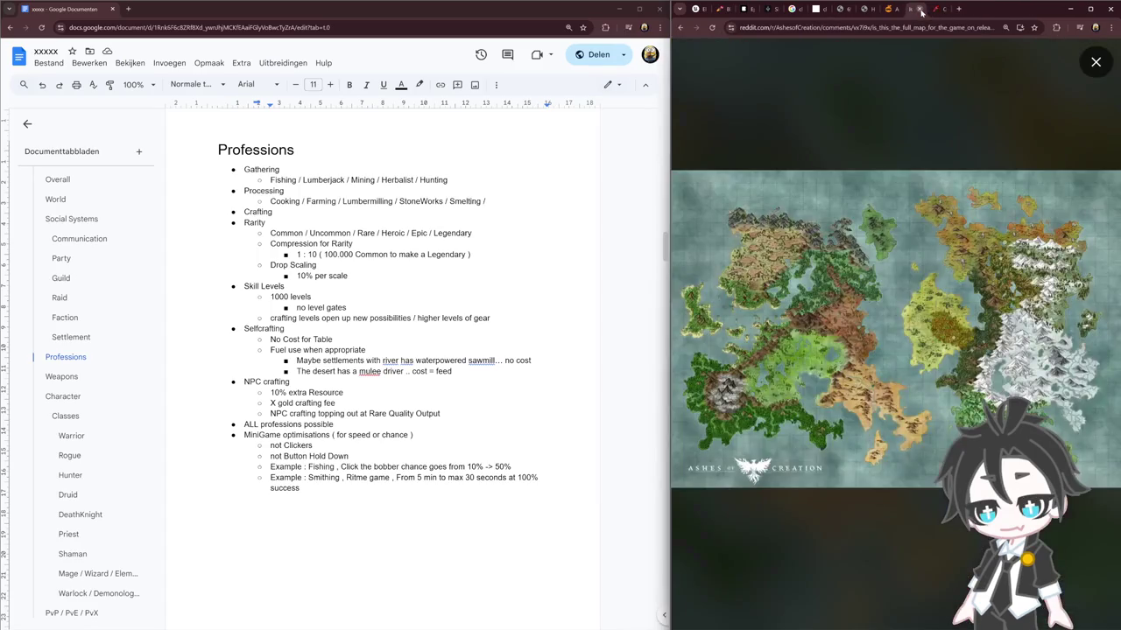
click(920, 11)
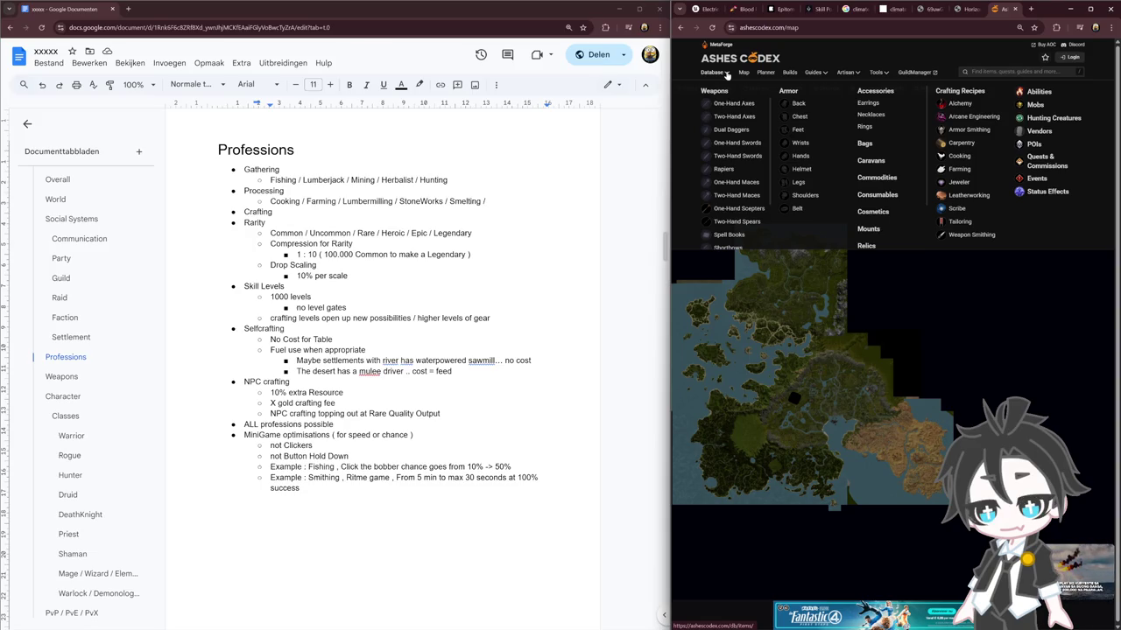
Open the Ashes Codex profession planner and place the caret after Smelting
mouse_move(846, 72)
click(849, 100)
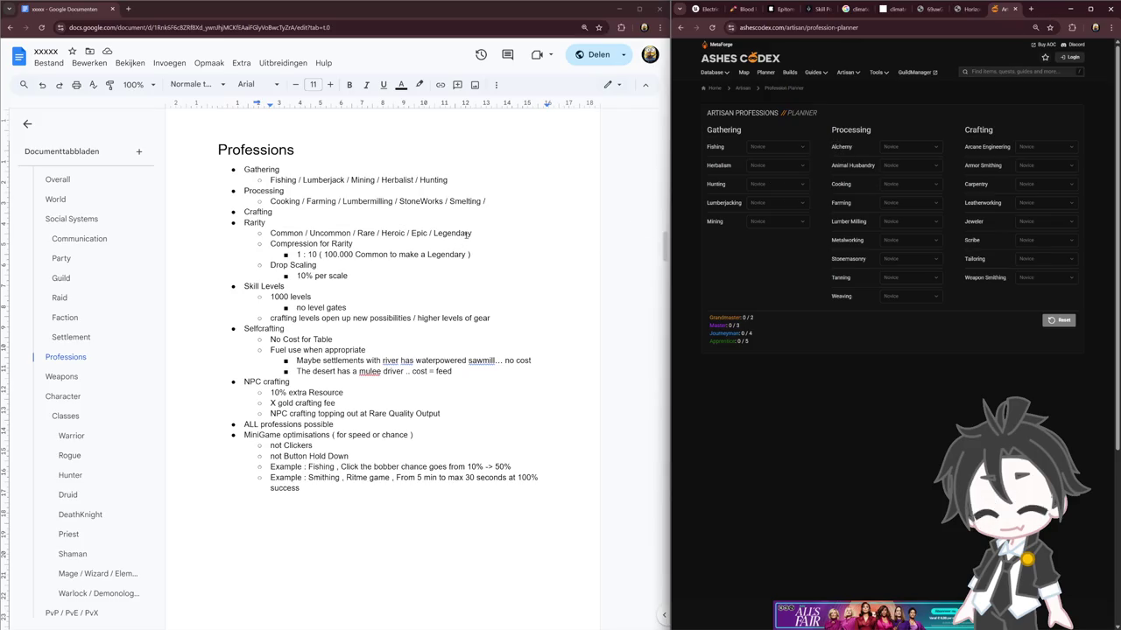
click(491, 201)
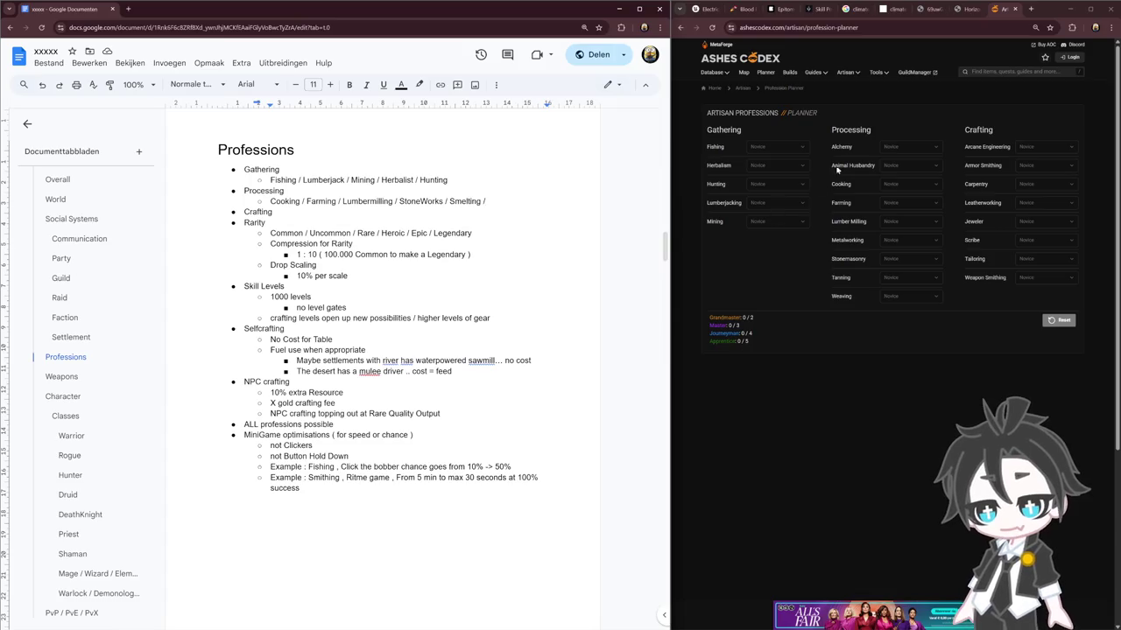
double_click(504, 201)
Add an Alchemy Processing sub-point and rename Smelting to MetalWorks
click(506, 201)
key(BackSpace)
key(Return)
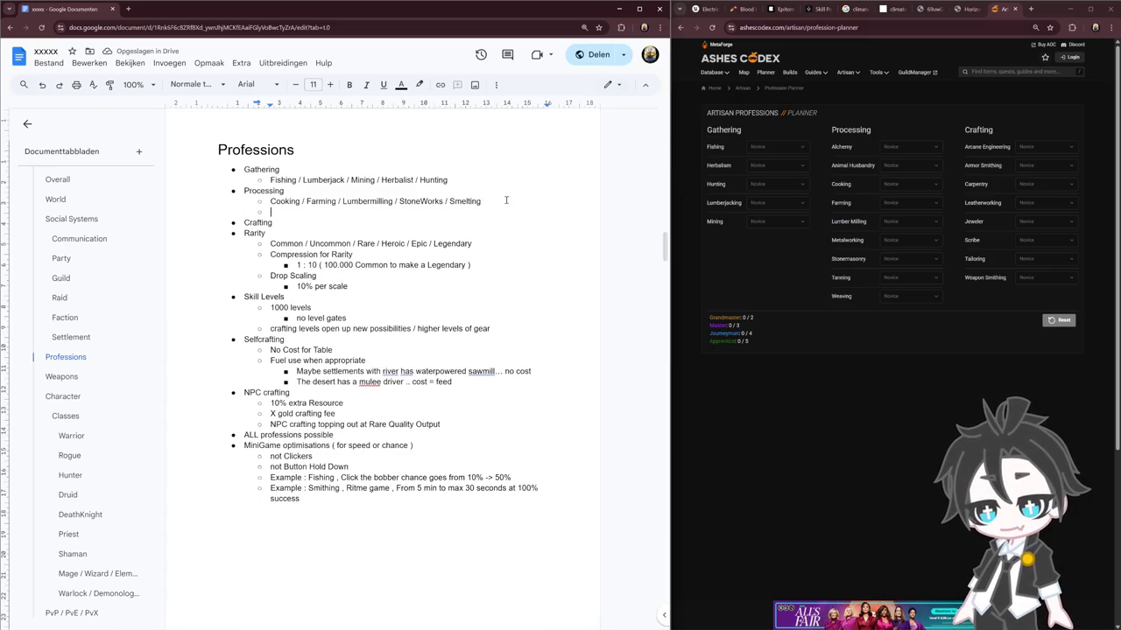
text(Alchem)
text(y)
key(ctrl+shift+Right)
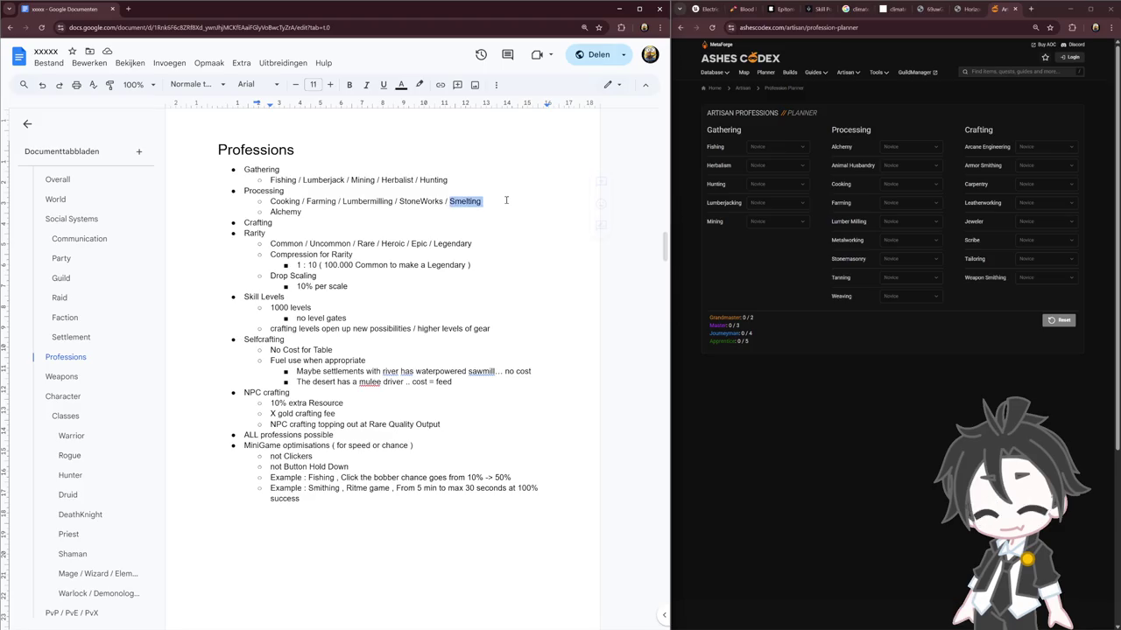
text(Metal Wor)
key(BackSpace)
key(BackSpace)
key(BackSpace)
text(Works)
Extend the Alchemy line with Weaving, Tanning and Animal Husbandry
key(Down)
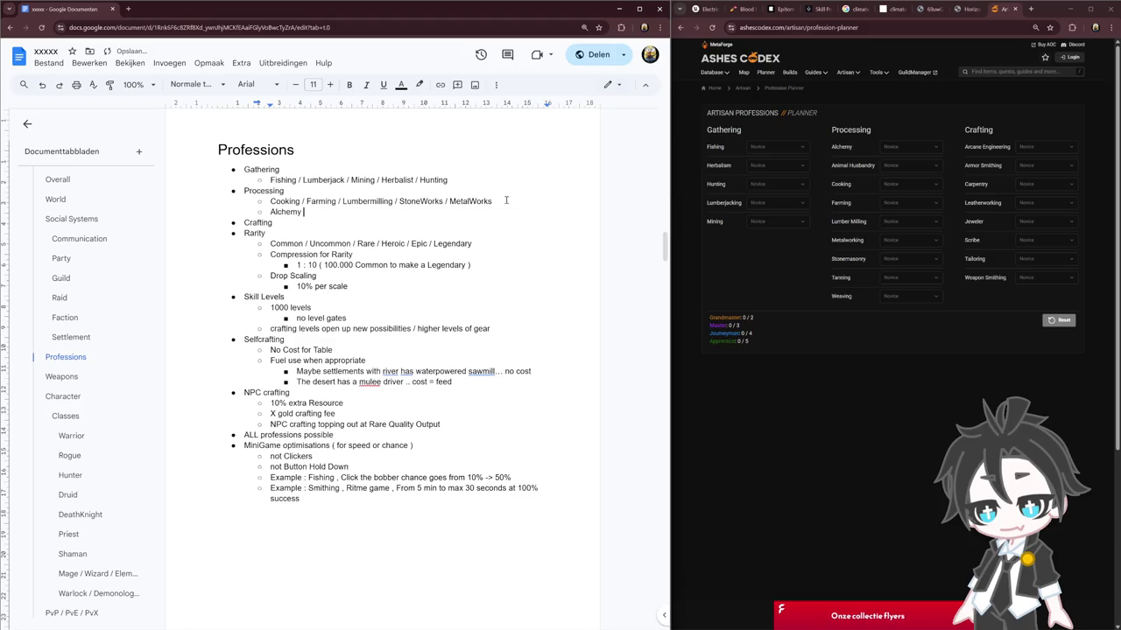
text(Tanning / Weavindg)
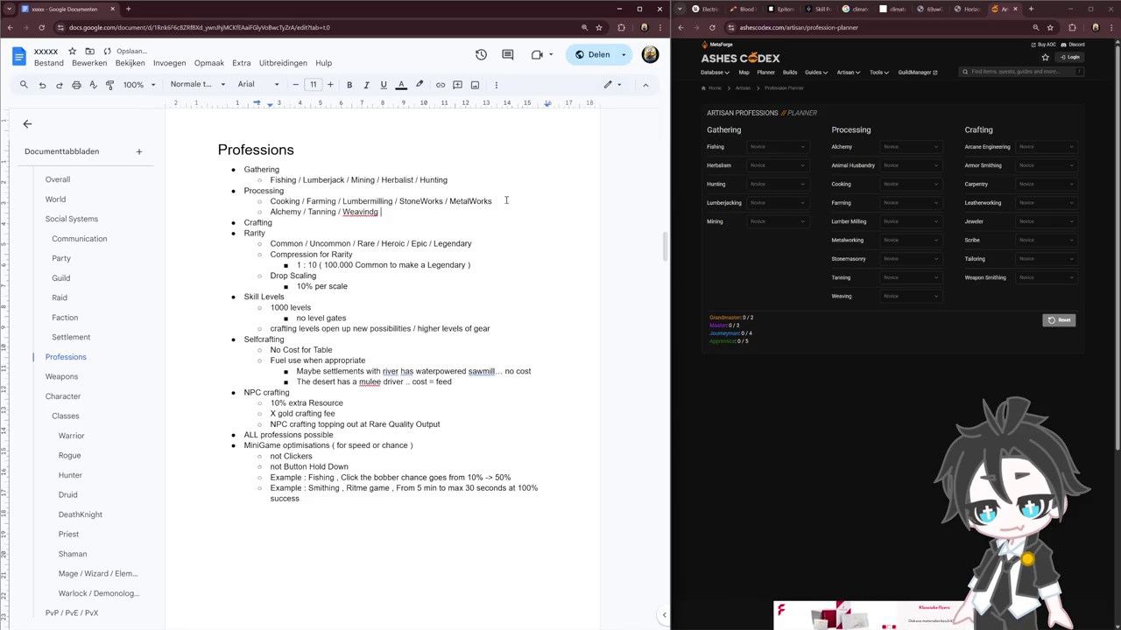
key(BackSpace)
key(BackSpace)
text(g)
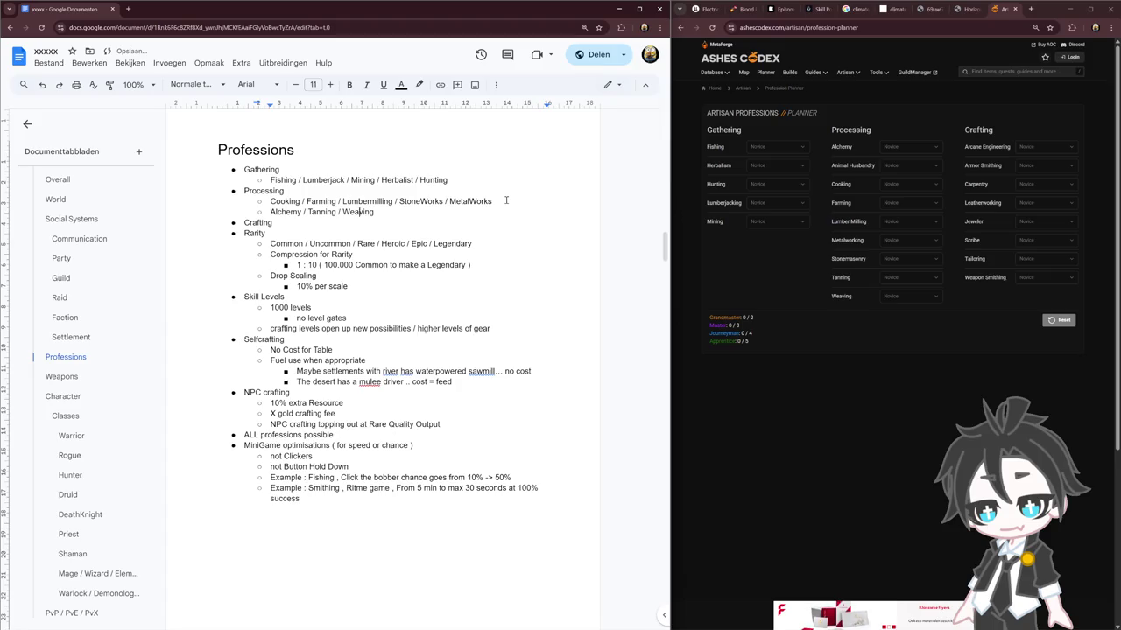
key(ctrl+shift+Left)
key(ctrl+shift+Left)
key(BackSpace)
key(End)
text(Tanning /)
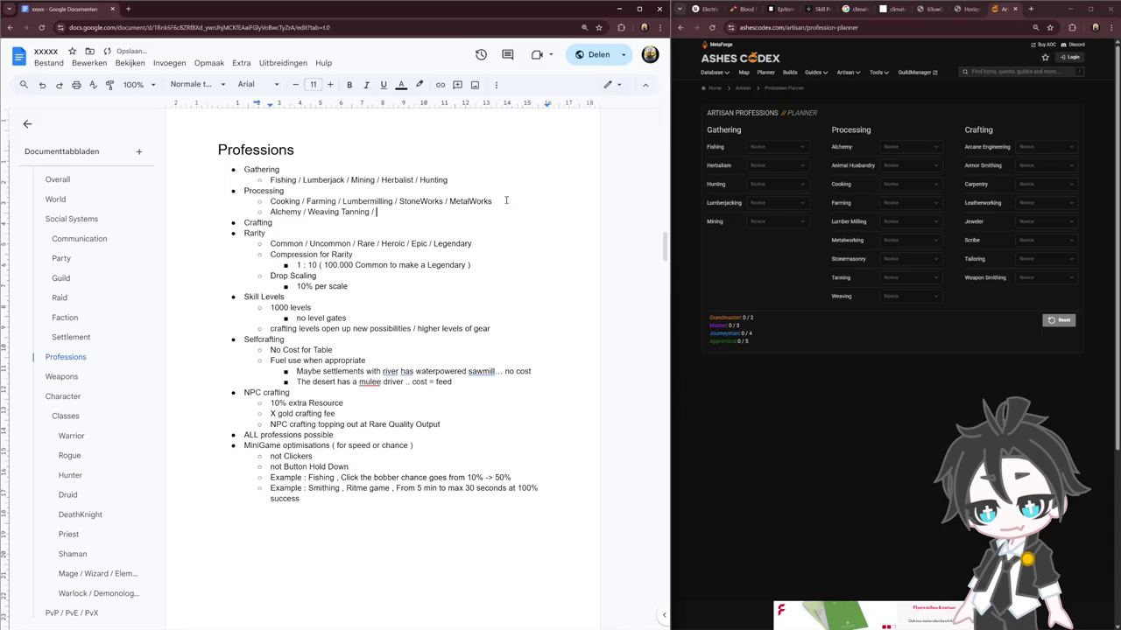
text(nimal)
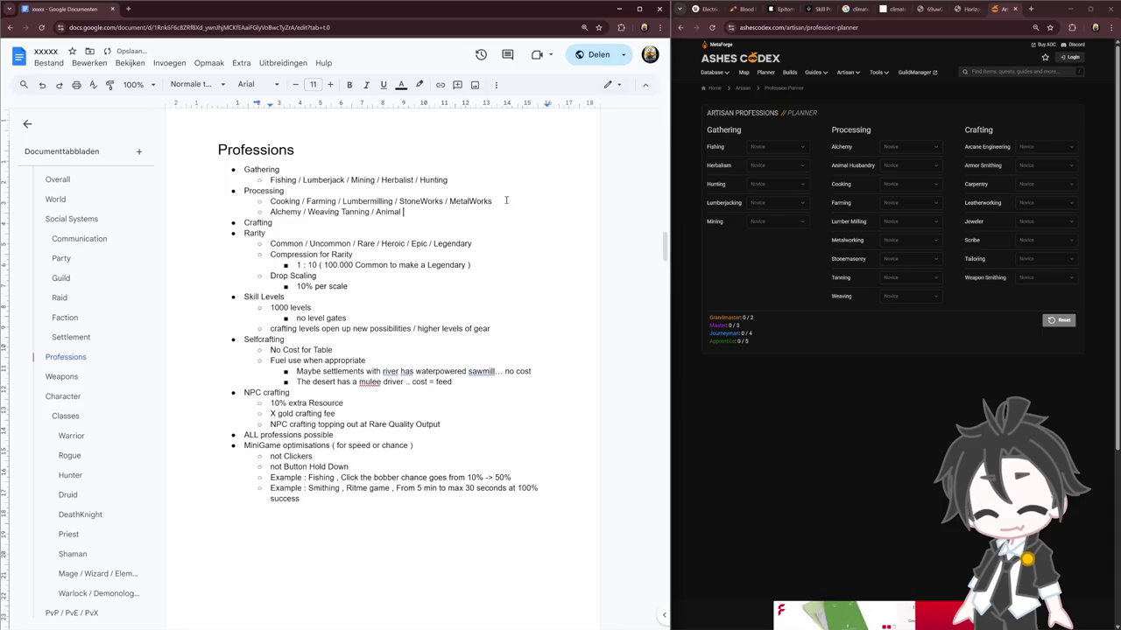
text( Husbandry)
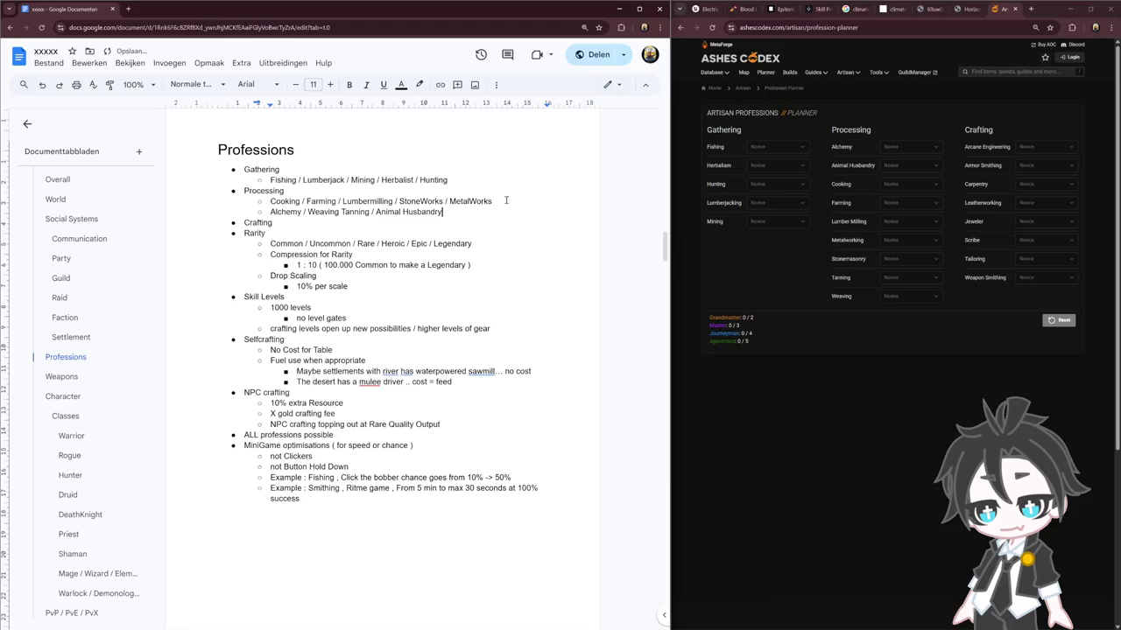
key(Return)
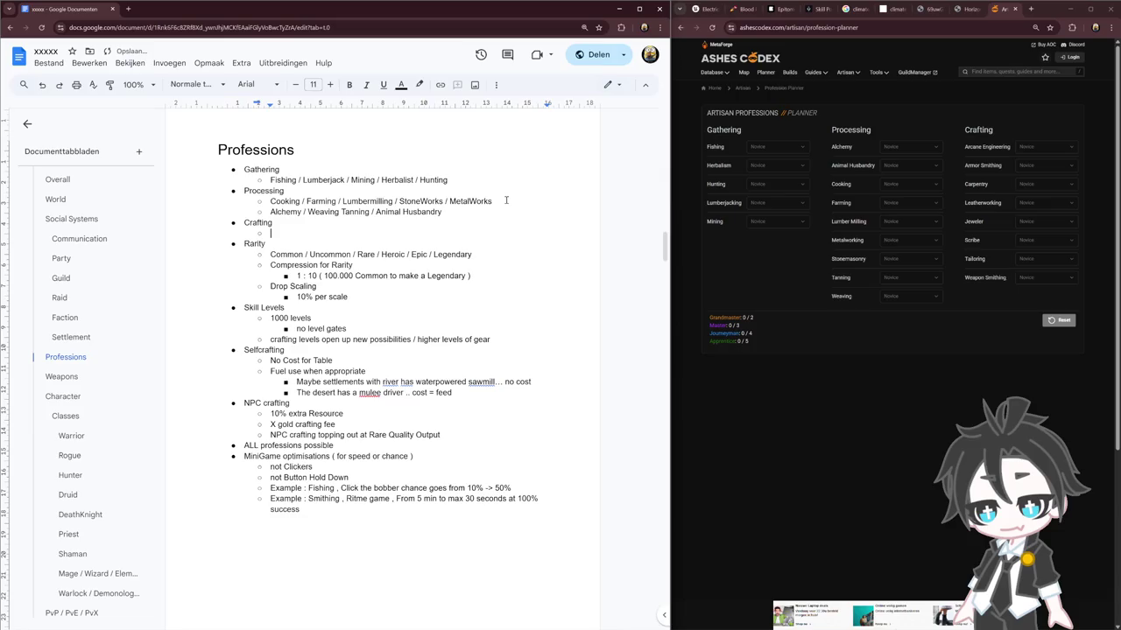
Type the Crafting sub-point 'Arcane Engineer / Engineer / JewelCraft / BlackSmith / Tailor / Leatherwork'
text(A)
key(BackSpace)
key(BackSpace)
key(BackSpace)
text(can)
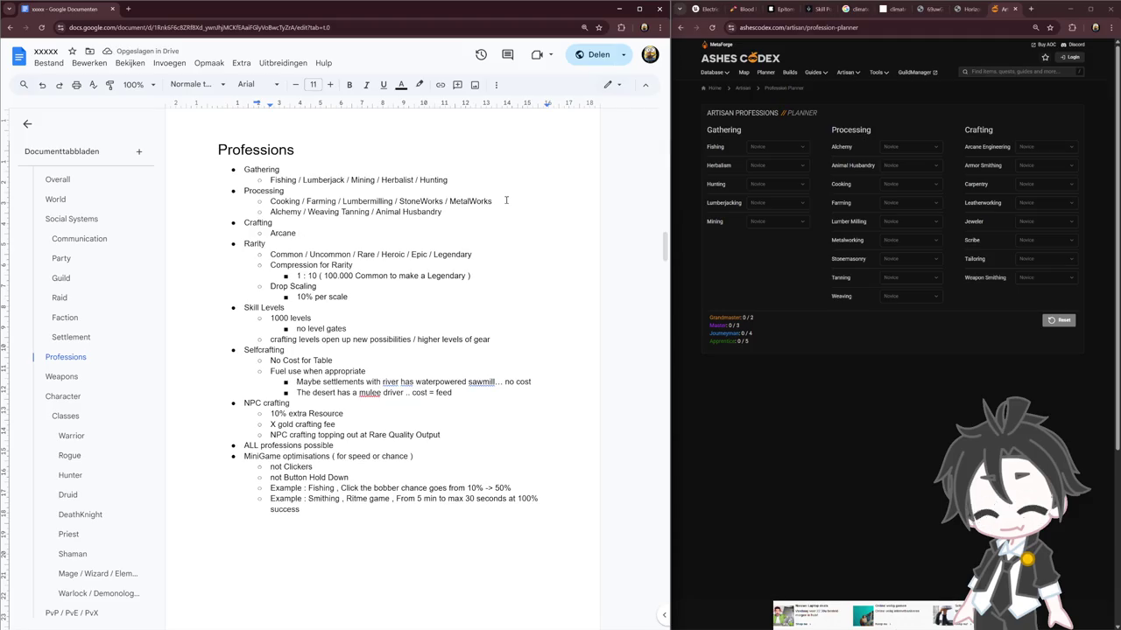
text( Engineer )
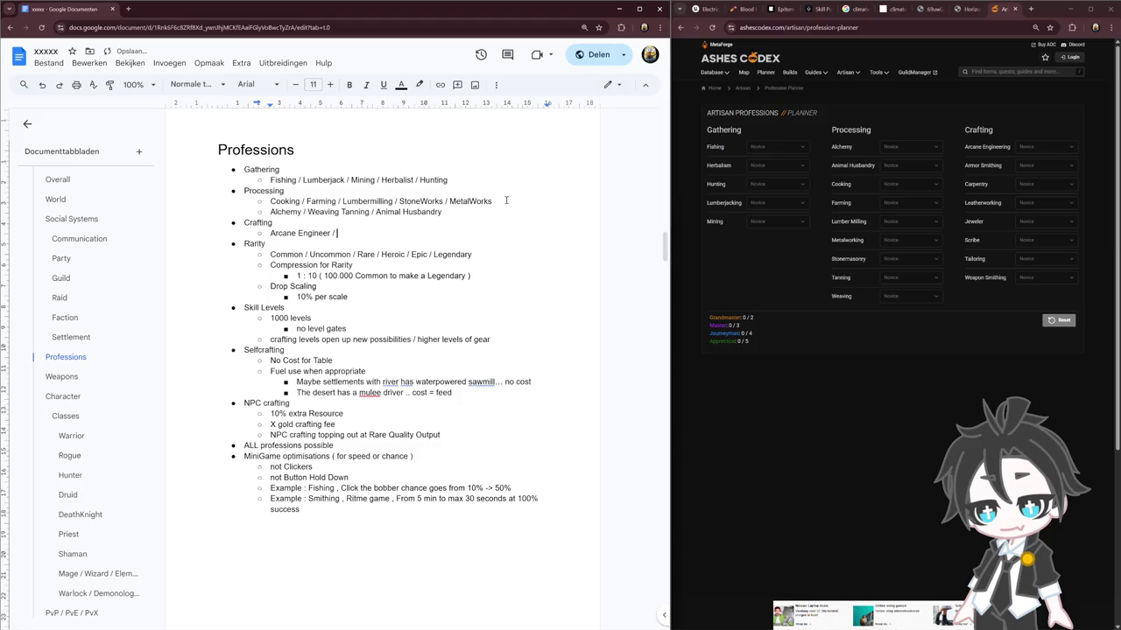
text( /)
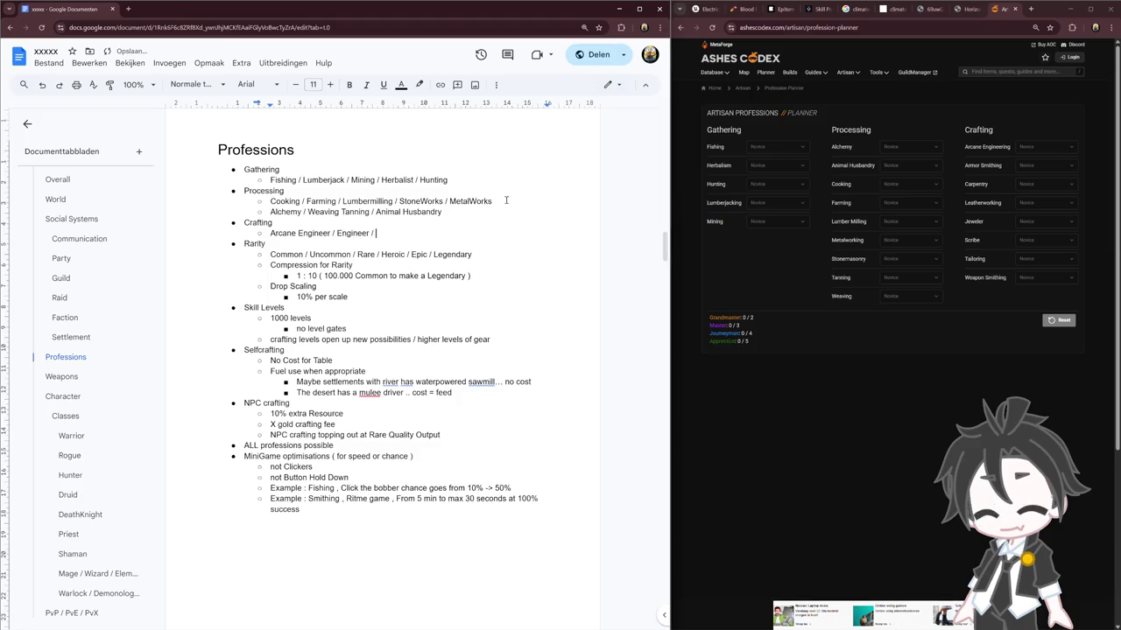
key(BackSpace)
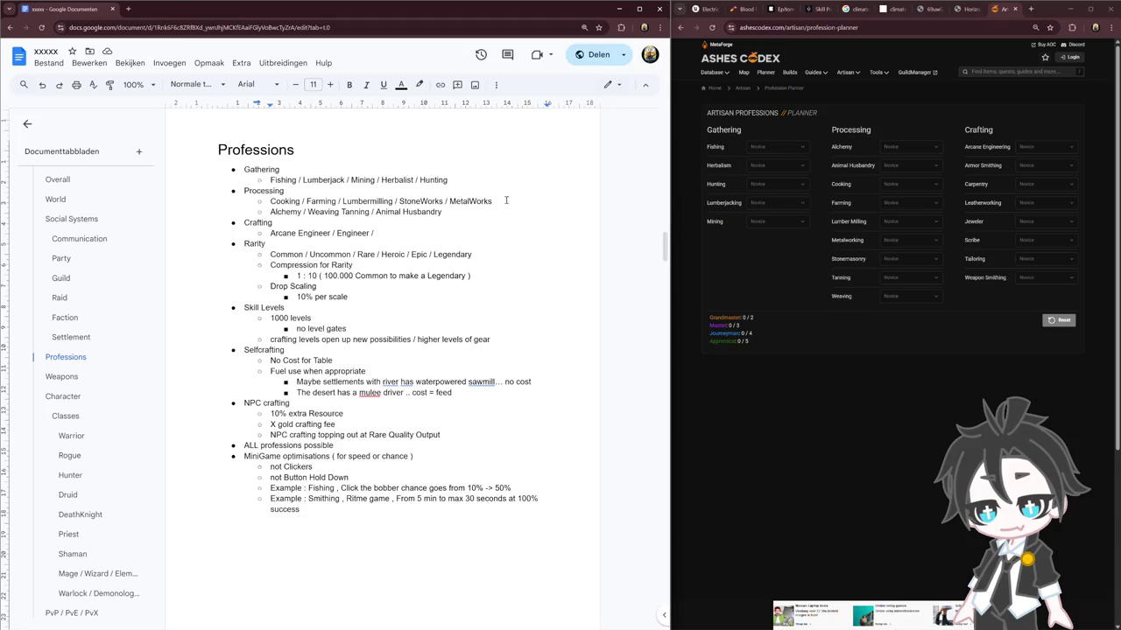
text(Jewe)
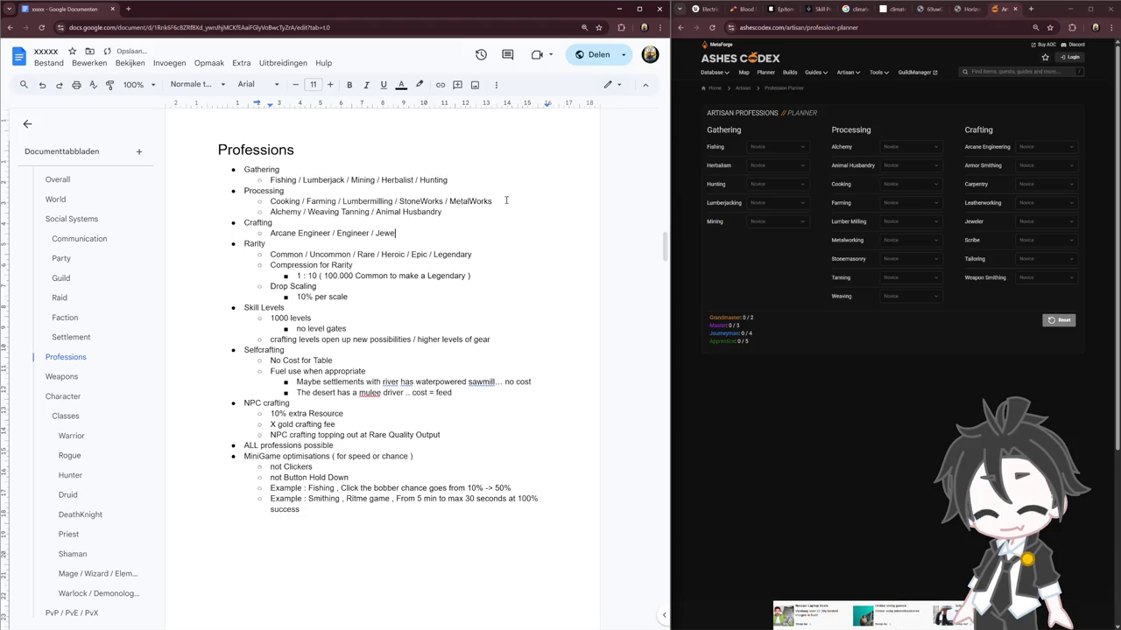
text(lCraft / BlackSmith /)
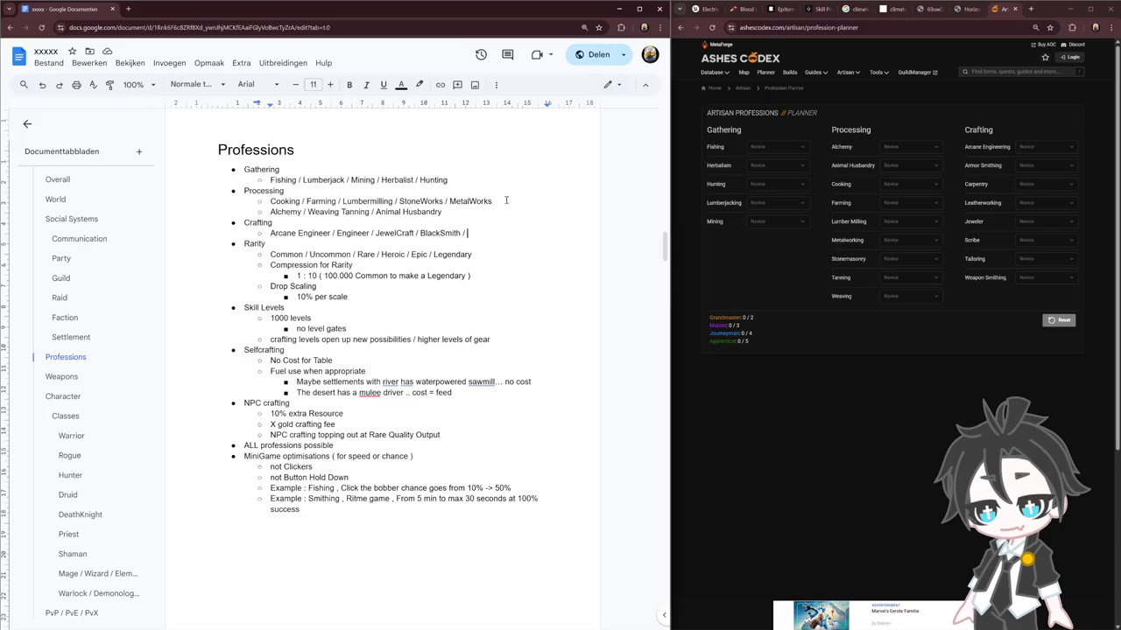
text(Tail)
text(work)
Move Tailor / Leatherwork onto a second Crafting line before Carpentry
key(BackSpace)
key(BackSpace)
key(Return)
text(Carpentry)
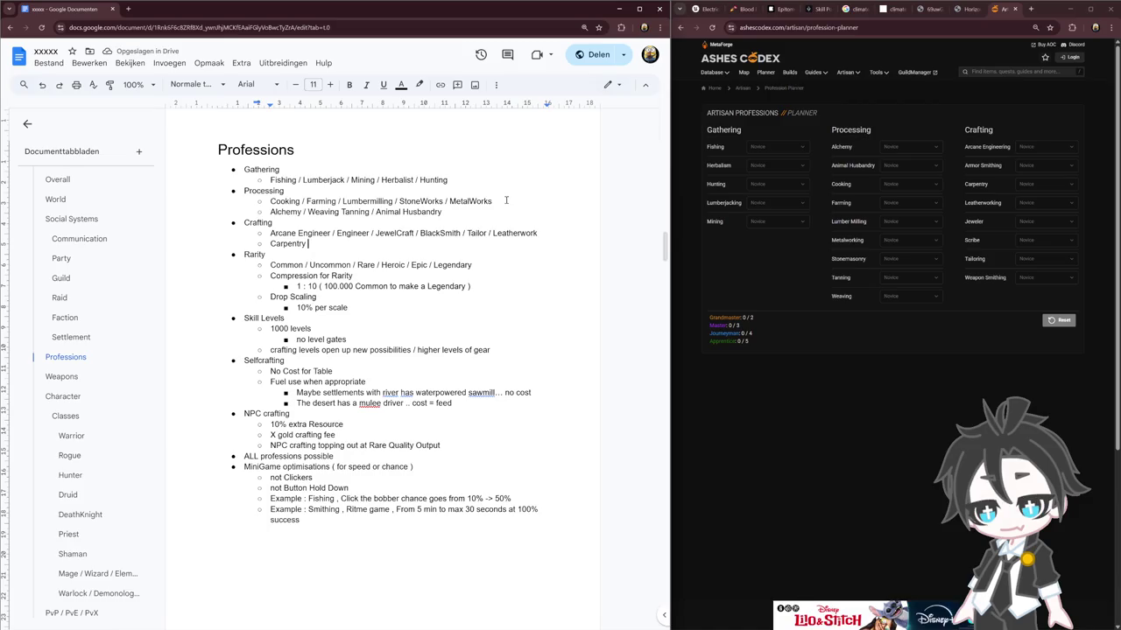
key(End)
key(Left)
key(Left)
key(Left)
key(Left)
key(Left)
key(Left)
key(shift+End)
key(ctrl+c)
key(Delete)
key(ctrl+v)
text(/)
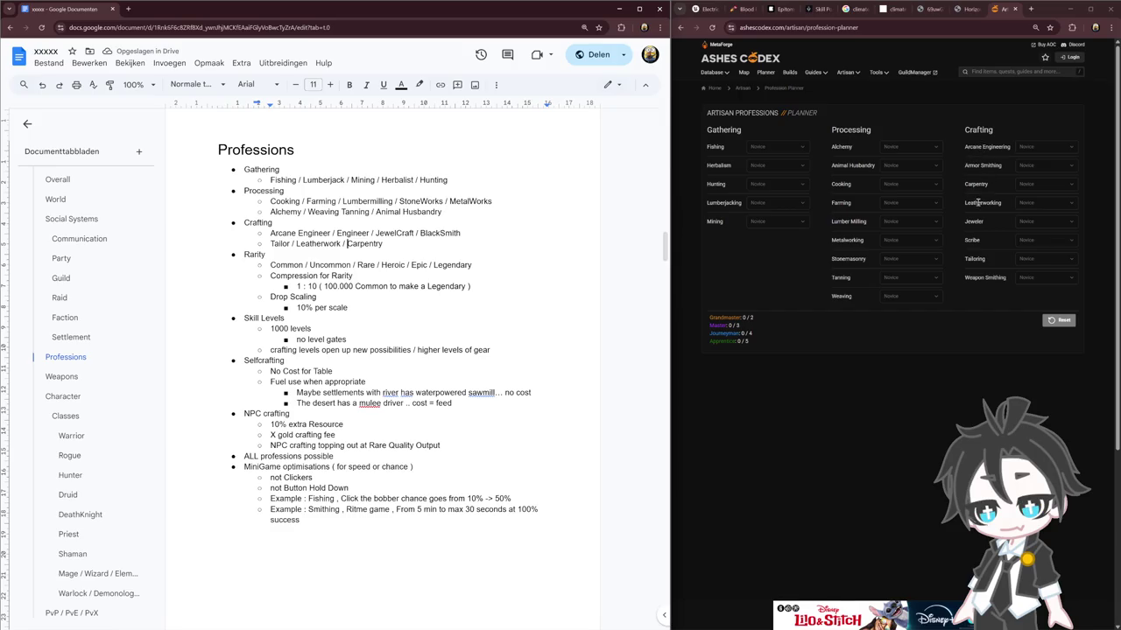
Append '/ Scribe' after Carpentry and restore Rarity as a top-level bullet
click(386, 244)
key(Delete)
text(/ ScribeRarity)
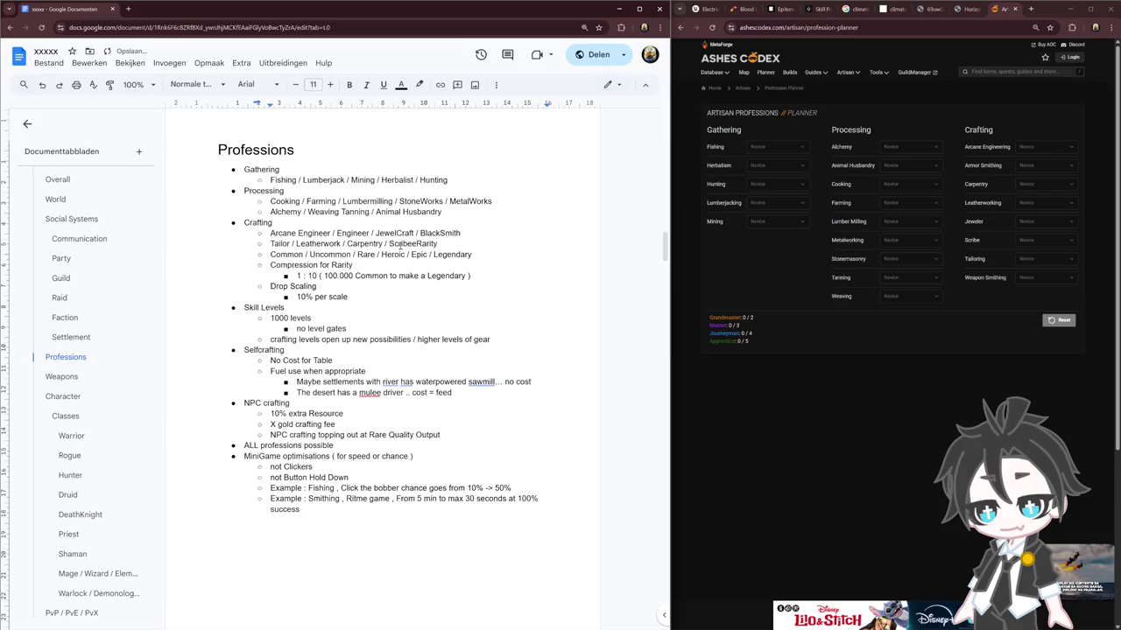
key(Return)
key(shift+Tab)
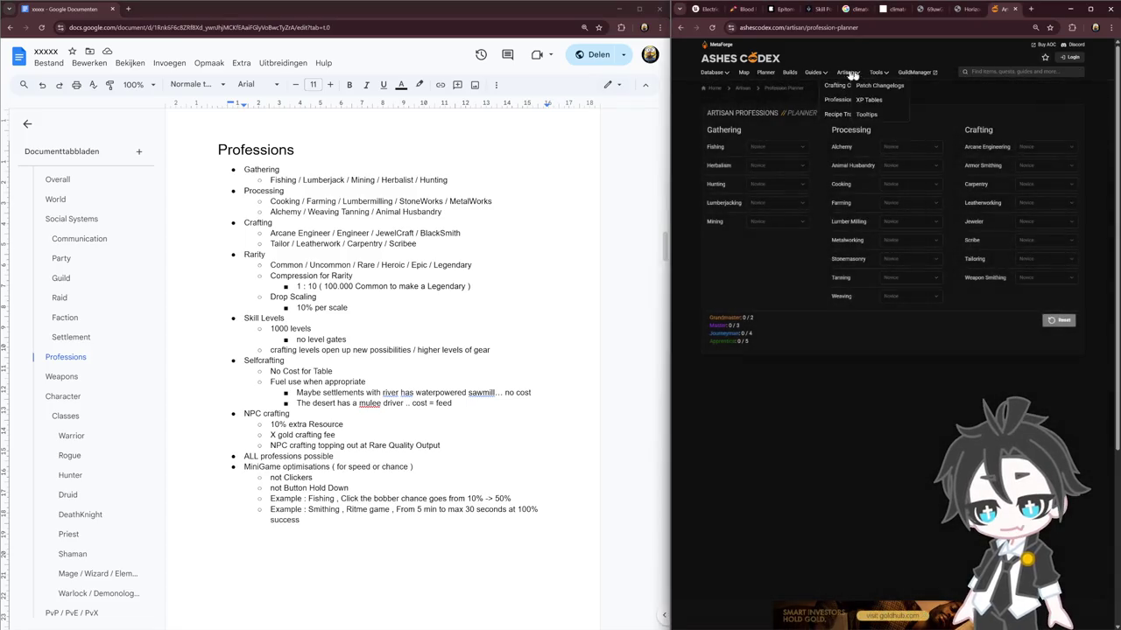
click(978, 71)
Search Ashes Codex for wood and open Oak Wood, then its Direwood ingredient
text(fis)
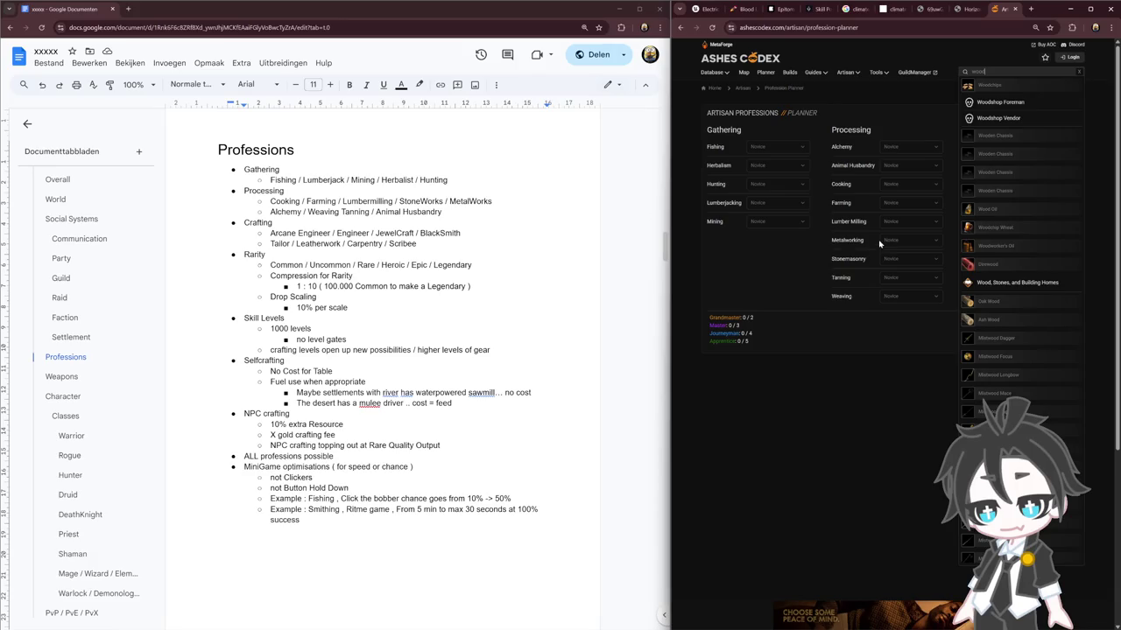
click(992, 305)
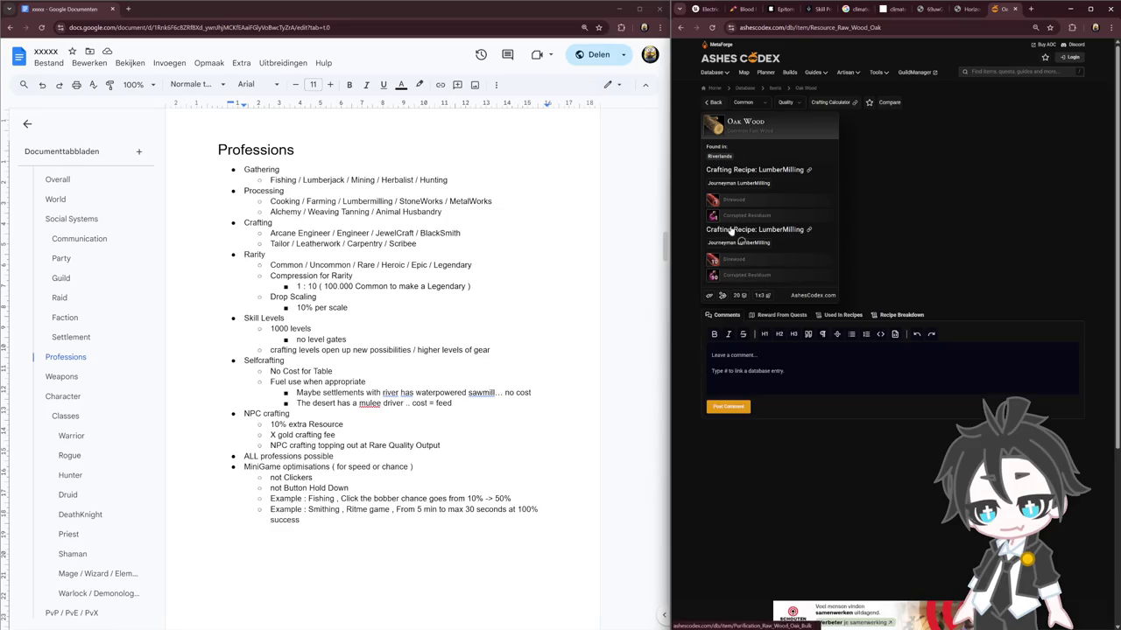
click(734, 200)
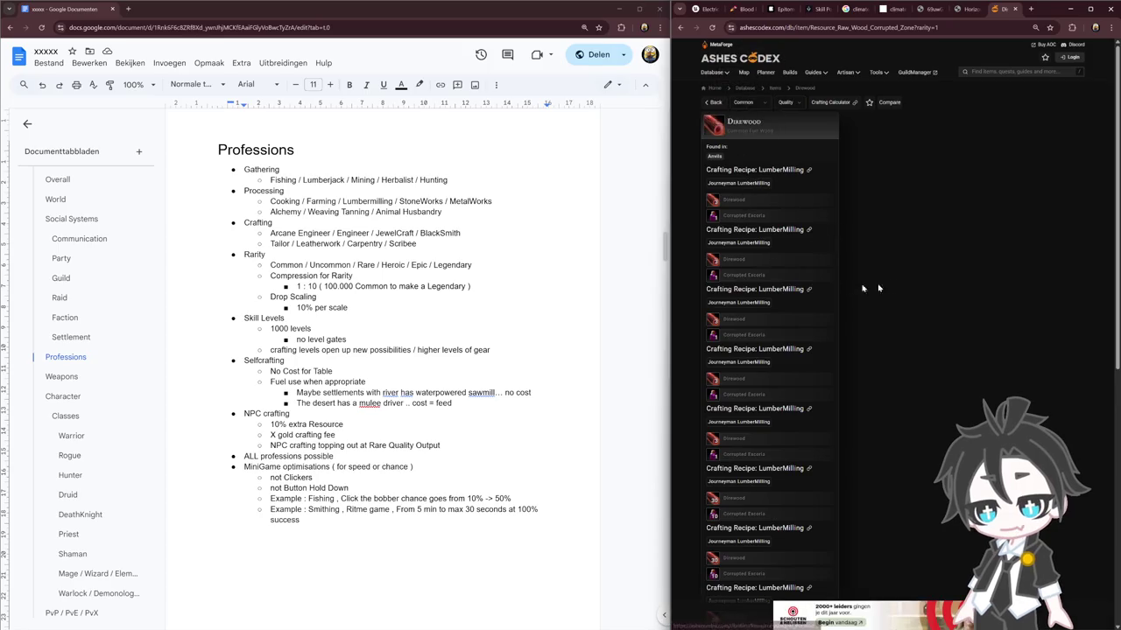
scroll(840, 242, down, 2)
scroll(849, 254, down, 3)
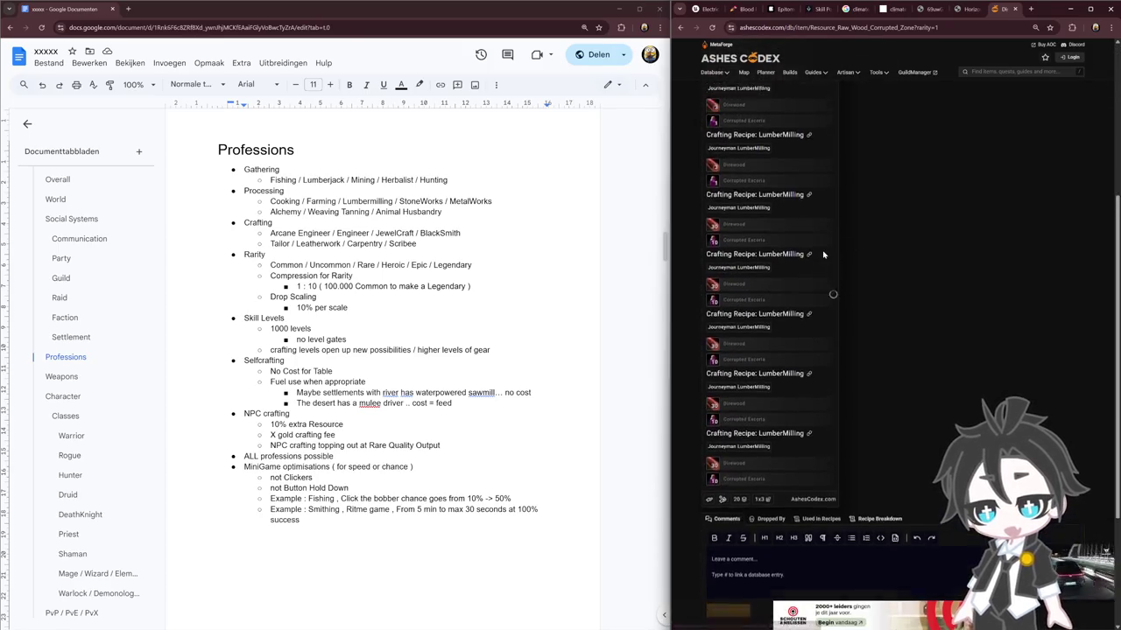
scroll(827, 291, down, 2)
Show Direwood's Used in Recipes list and highlight Transmute Oak Wood through Transmute Cacao Wood
click(818, 400)
scroll(862, 373, down, 2)
scroll(862, 372, down, 2)
scroll(862, 372, down, 1)
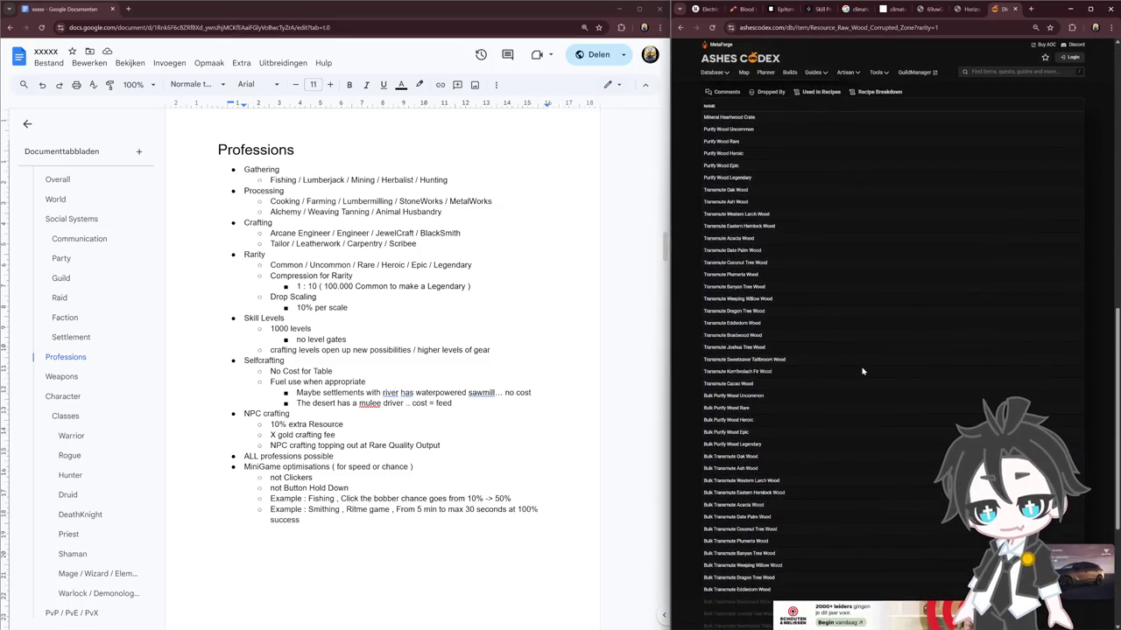
scroll(861, 371, down, 1)
scroll(861, 371, up, 1)
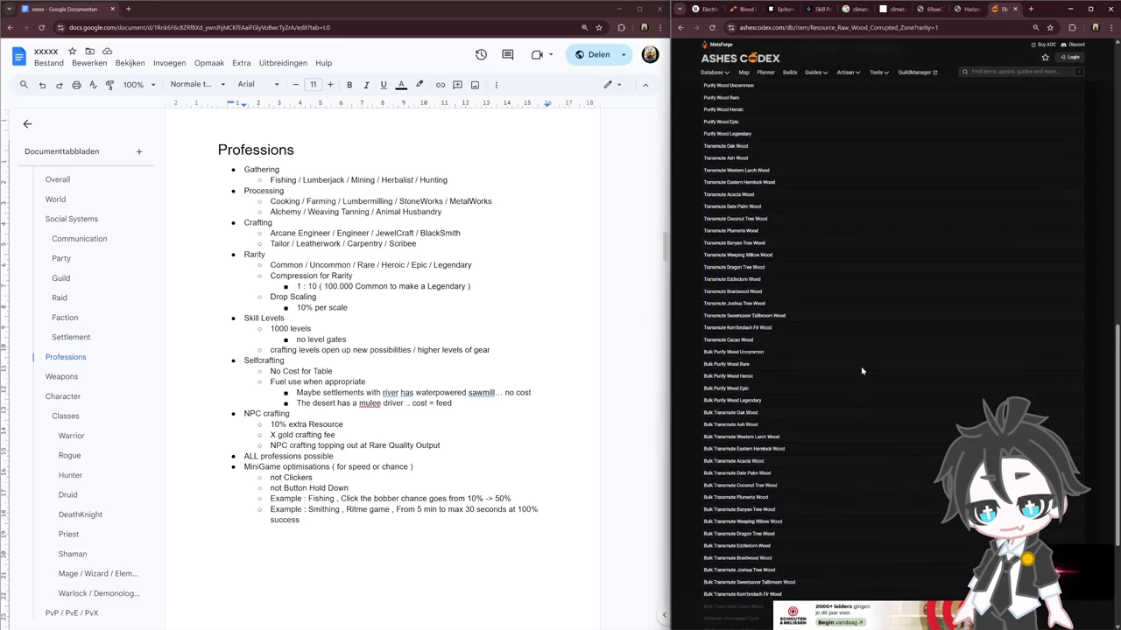
scroll(753, 464, down, 1)
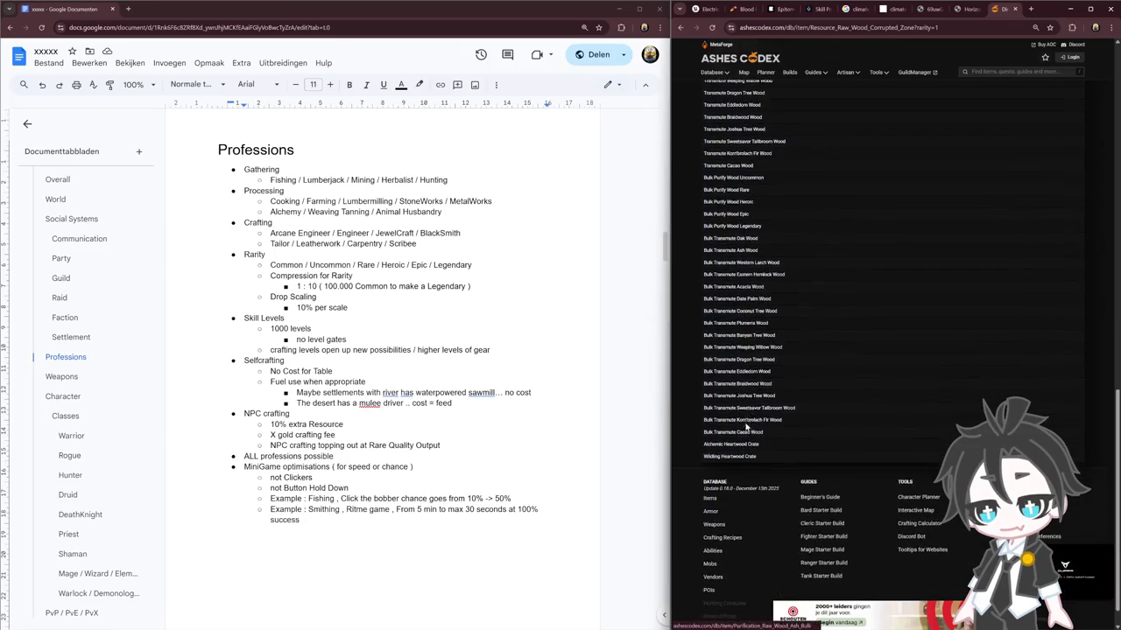
scroll(754, 410, up, 1)
mouse_move(767, 385)
mouse_down()
mouse_move(720, 224)
mouse_move(718, 116)
mouse_up()
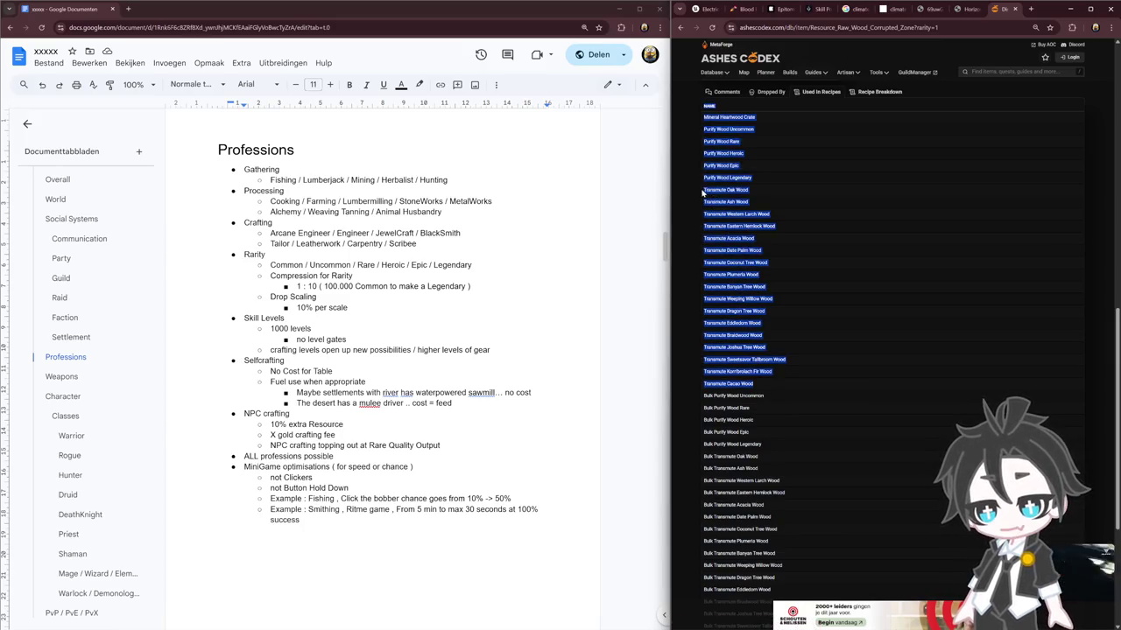
drag(788, 385, 703, 191)
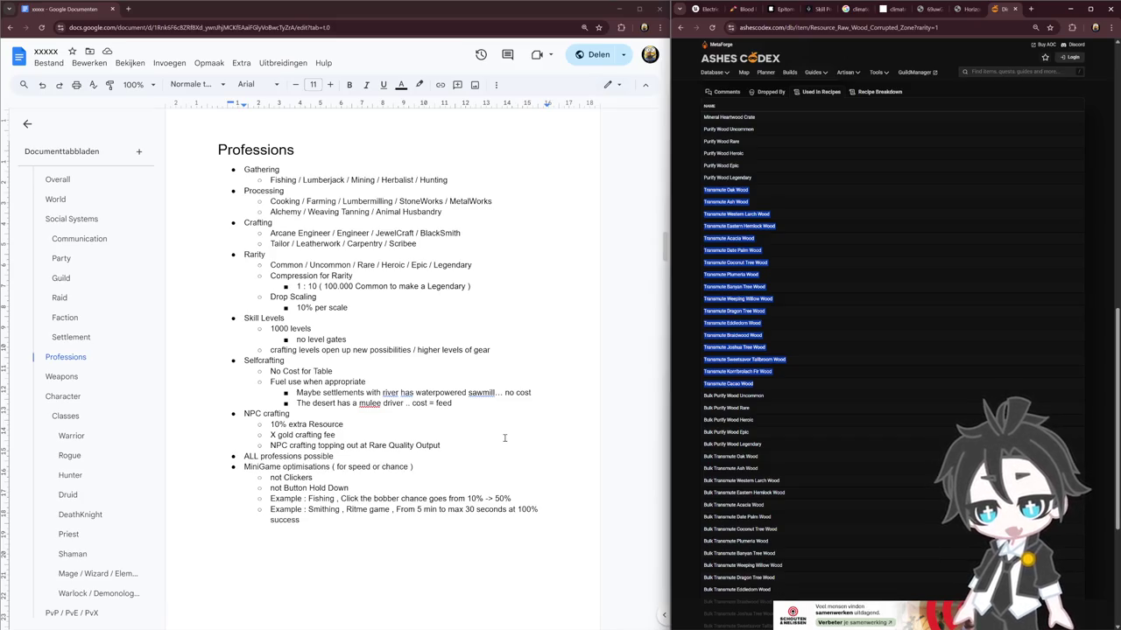
click(406, 523)
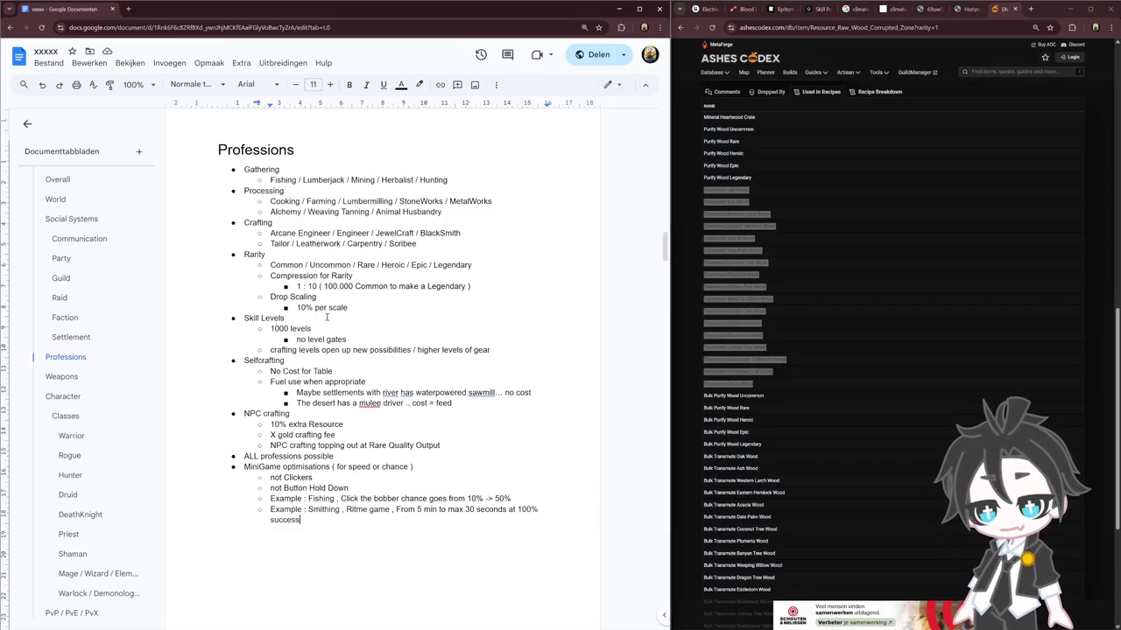
Add a top-level 'Simple Scaling of Materials' bullet after '10% per scale', fixing the Simple typo
click(376, 307)
key(Return)
key(shift+Tab)
text(Siumple )
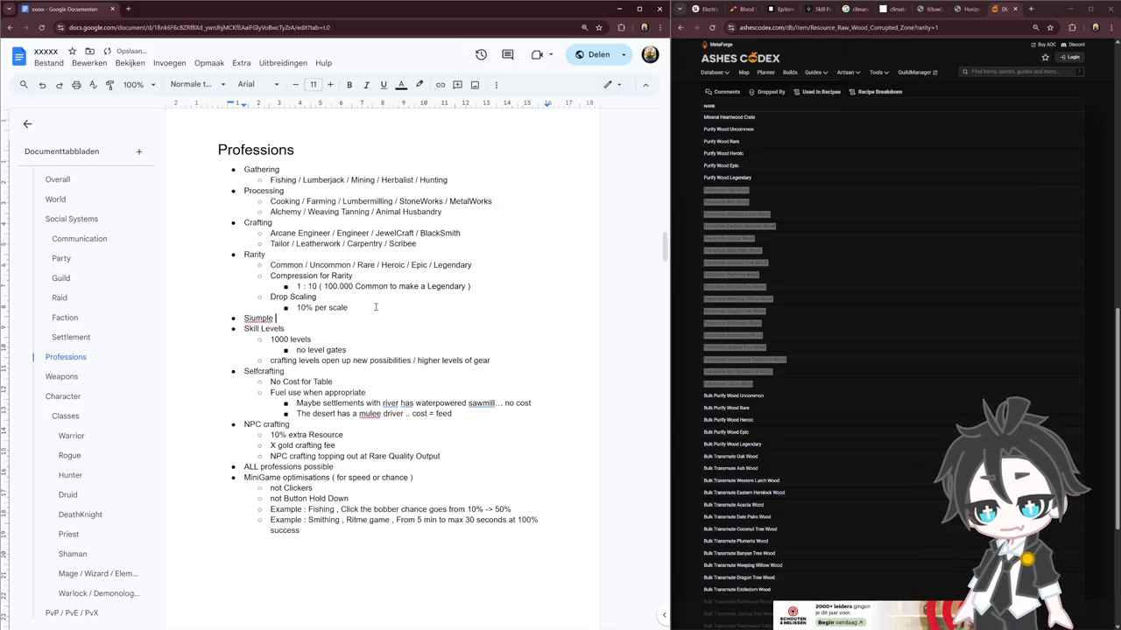
text(Scaling)
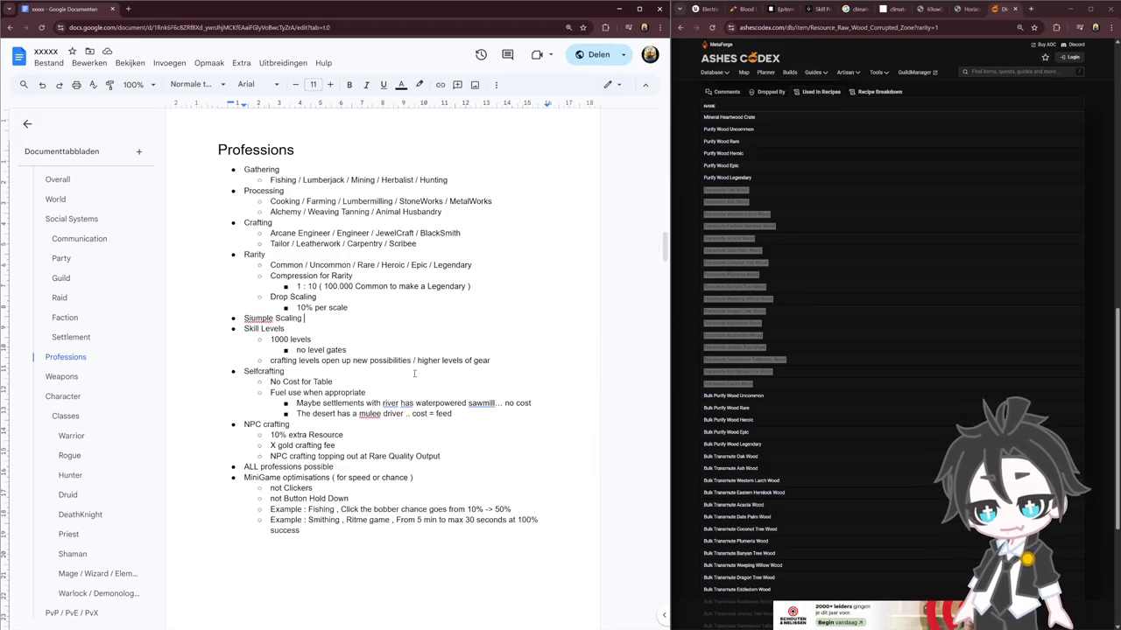
click(258, 318)
click(263, 303)
text(of Materials)
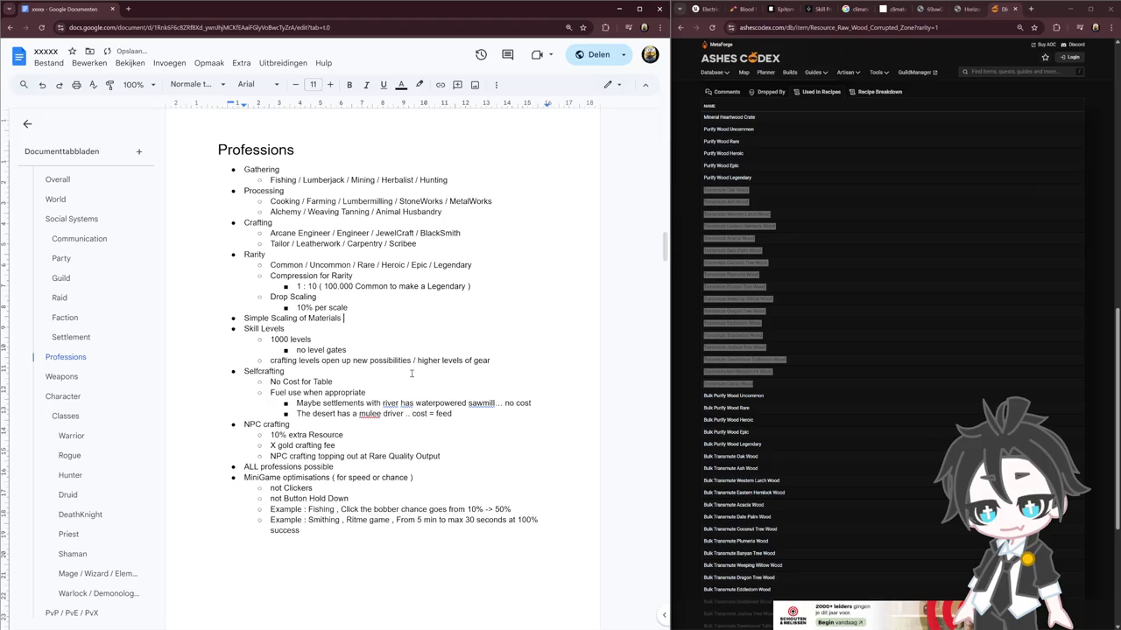
Add the sub-point 'Soft Wood - Hard Wood' and start a new browser tab
key(Return)
key(Tab)
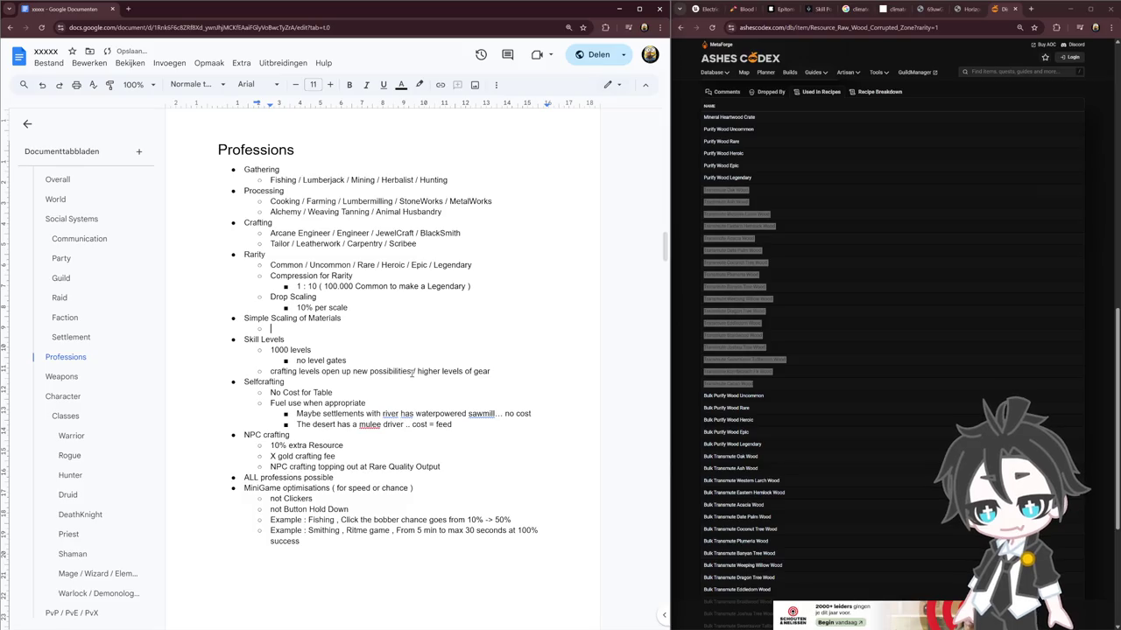
text(Soft)
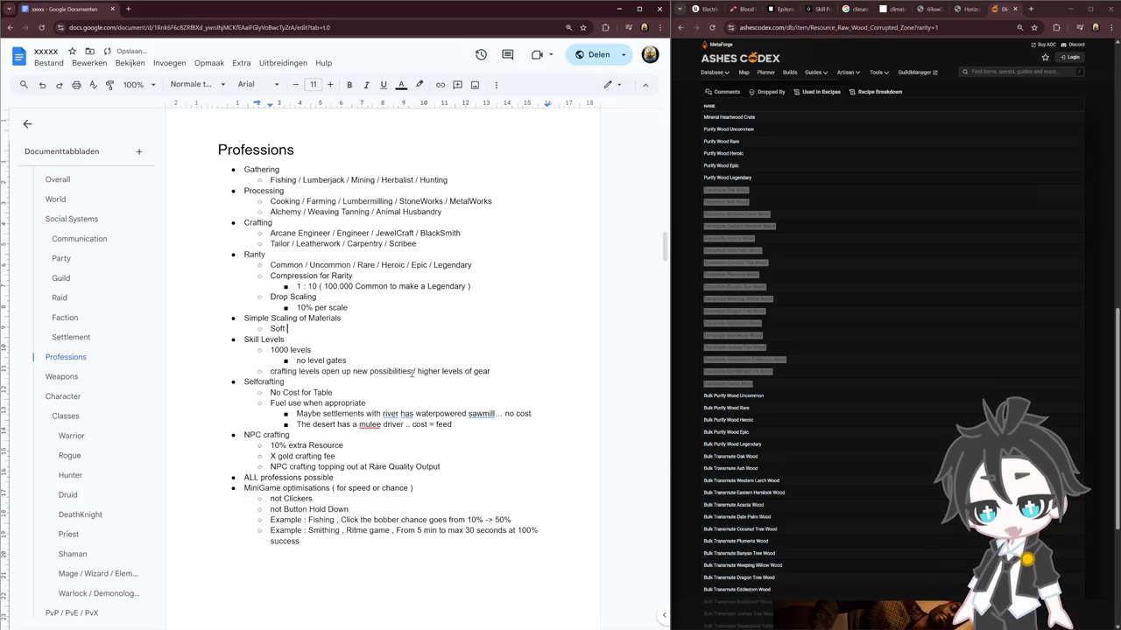
text( Wood - )
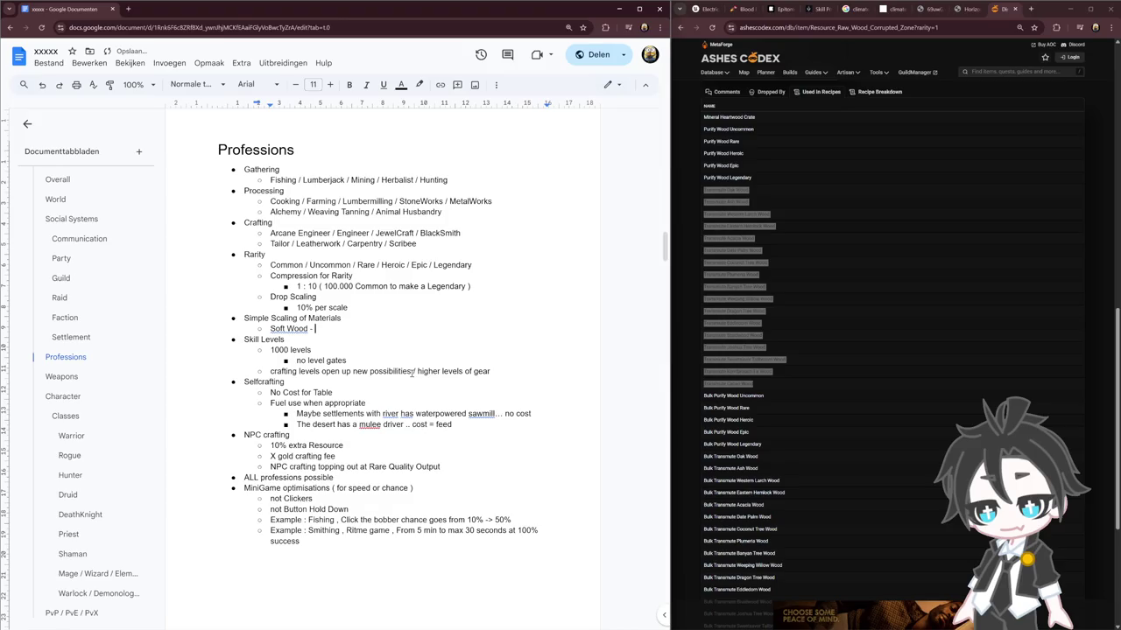
text(Hard Woo)
click(1032, 9)
Search for 'wood hardness scale' and open the Janka hardness test article
text(Wood Sc)
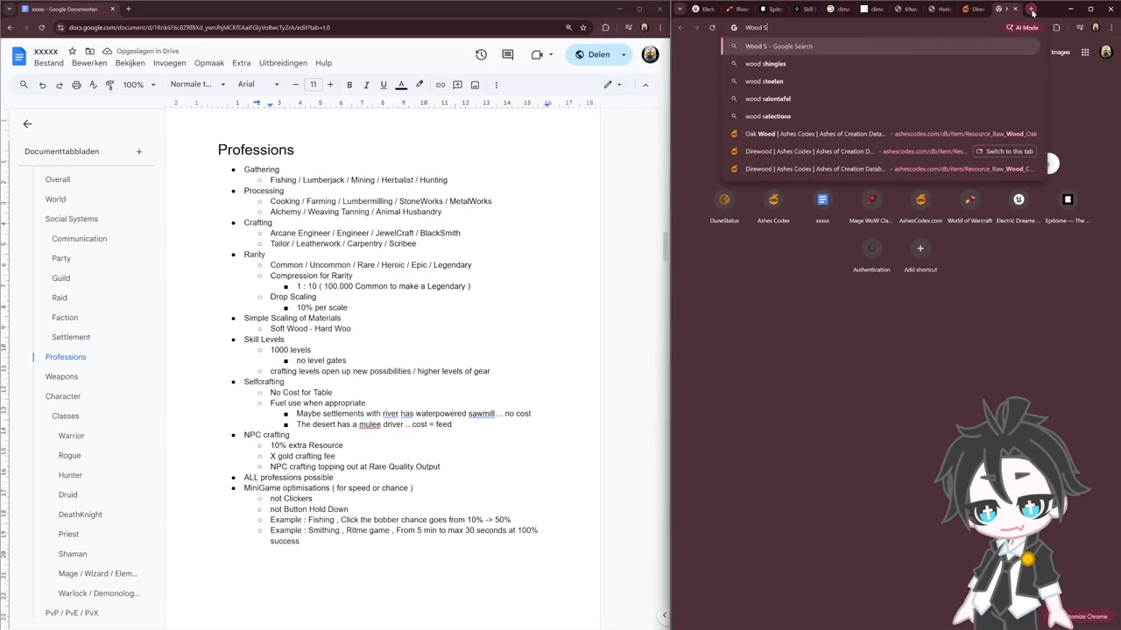
key(BackSpace)
key(BackSpace)
text(hadness scale)
key(Return)
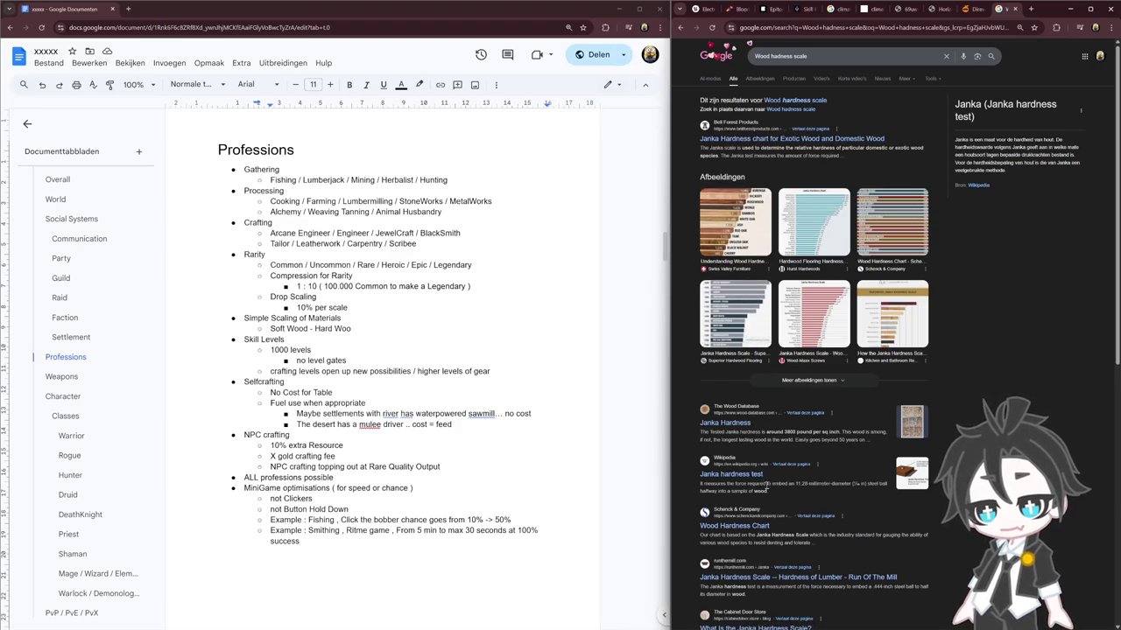
click(732, 475)
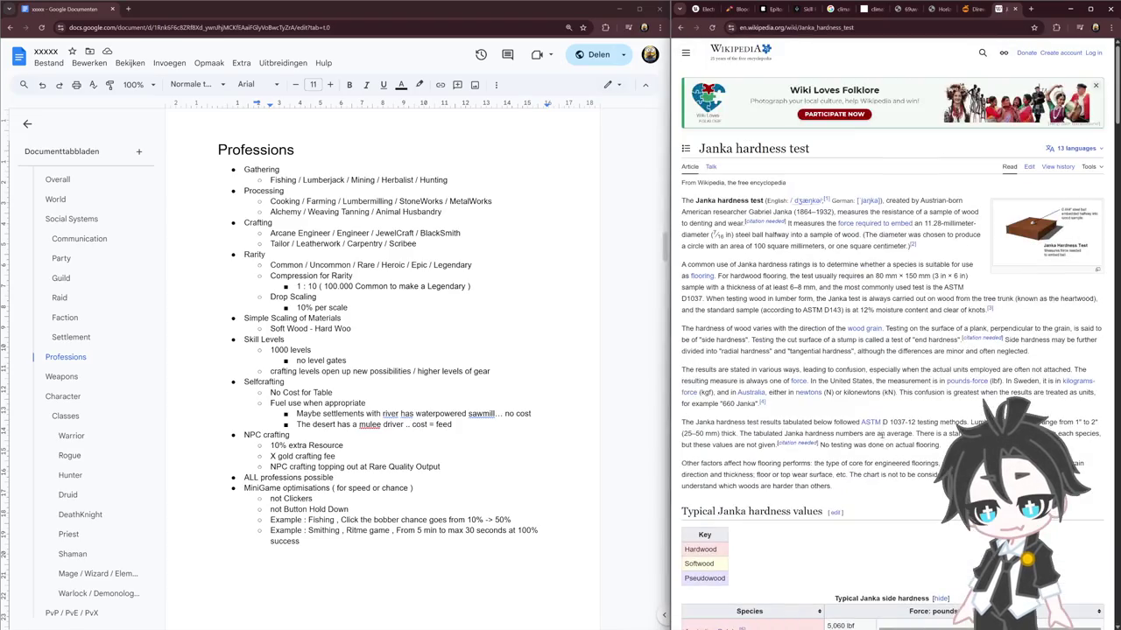
Read down the article, then return to the results and preview the Janka hardness scale image
scroll(880, 417, down, 4)
scroll(774, 373, down, 2)
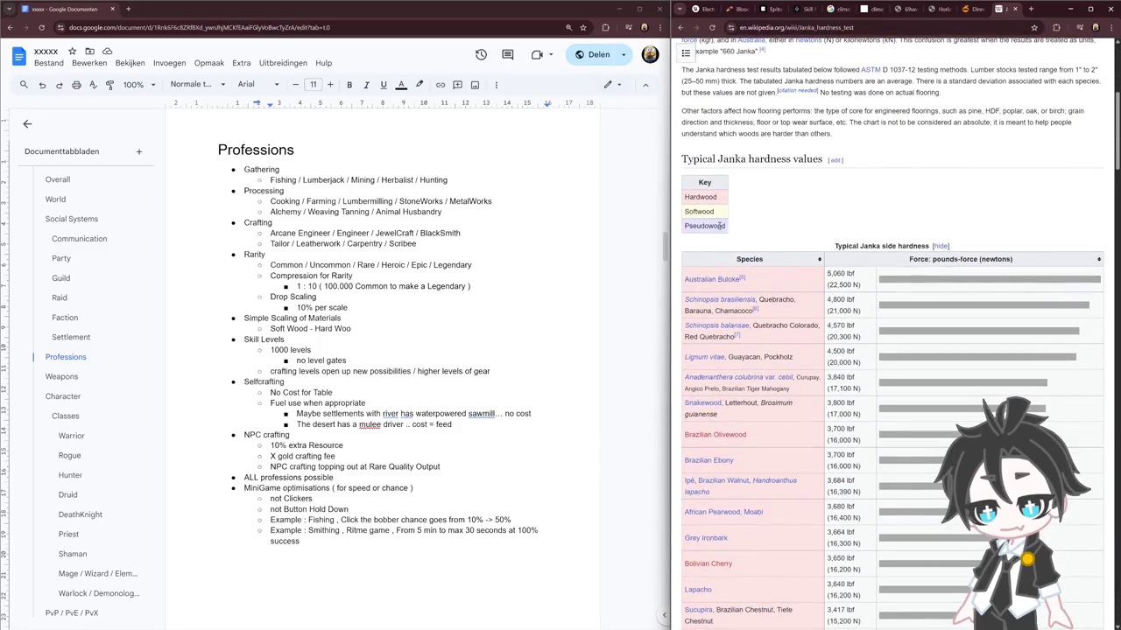
scroll(810, 250, down, 10)
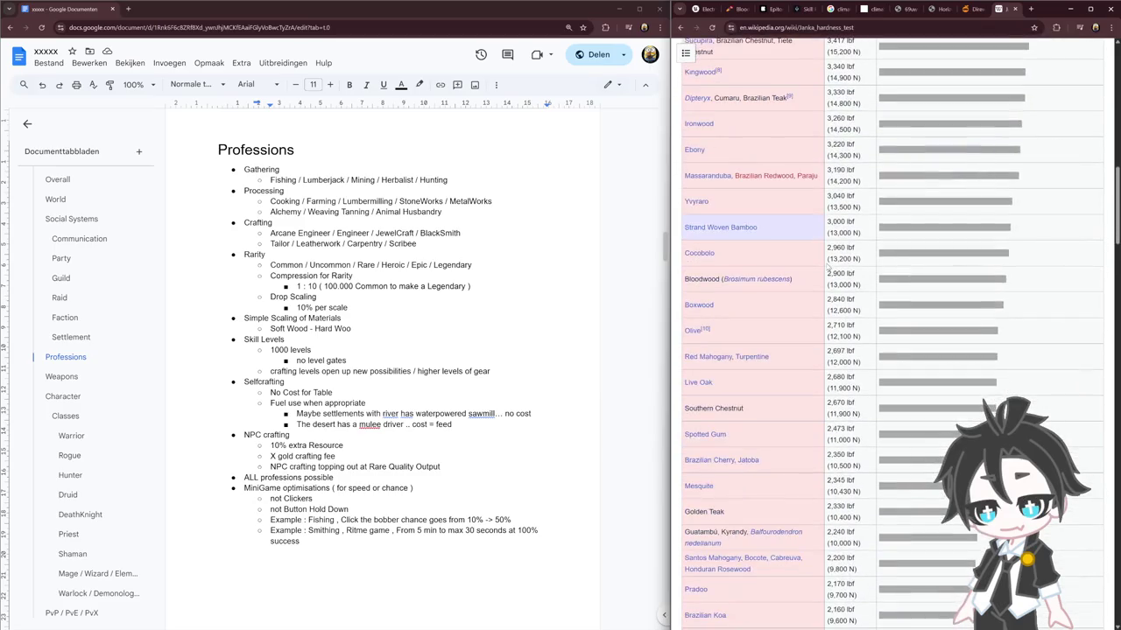
mouse_move(721, 228)
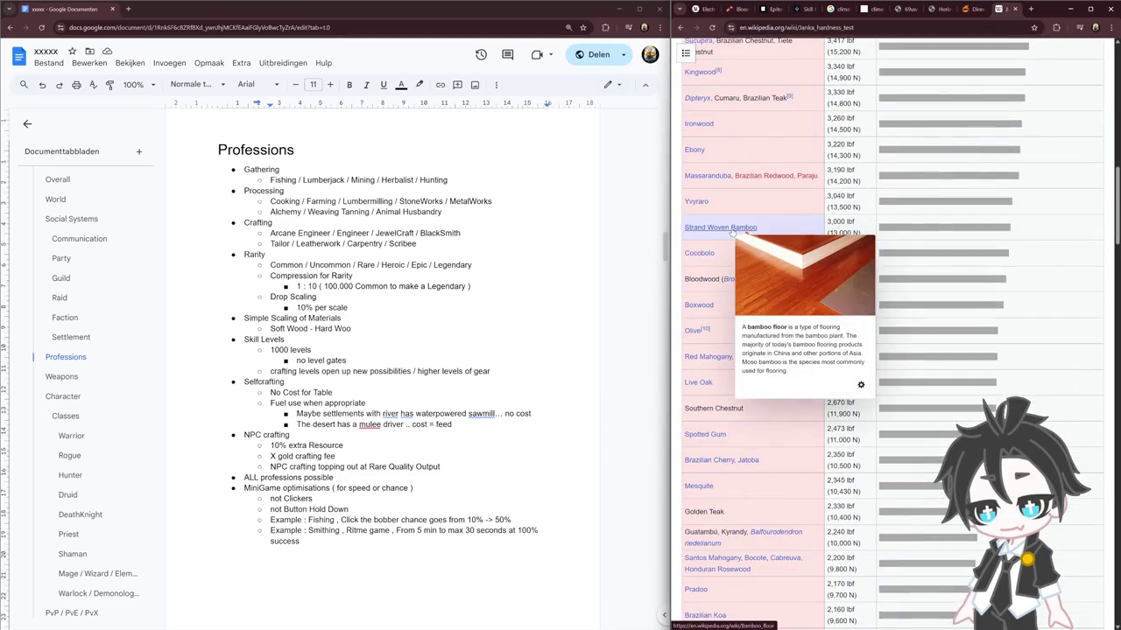
scroll(788, 254, down, 5)
scroll(814, 262, down, 5)
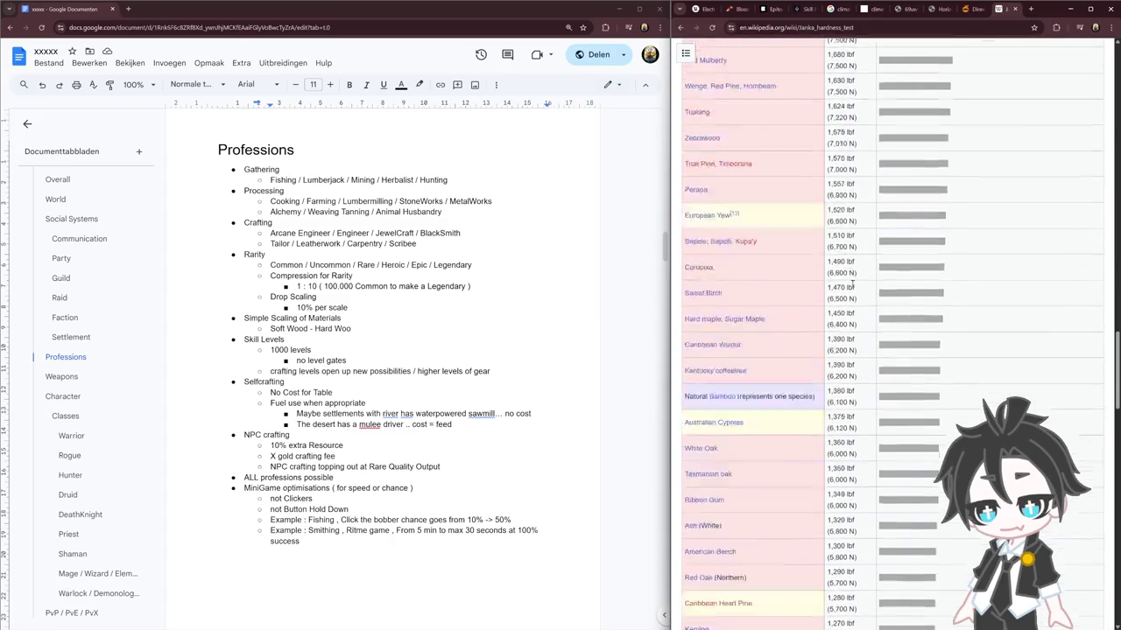
scroll(851, 283, down, 5)
key(alt+Left)
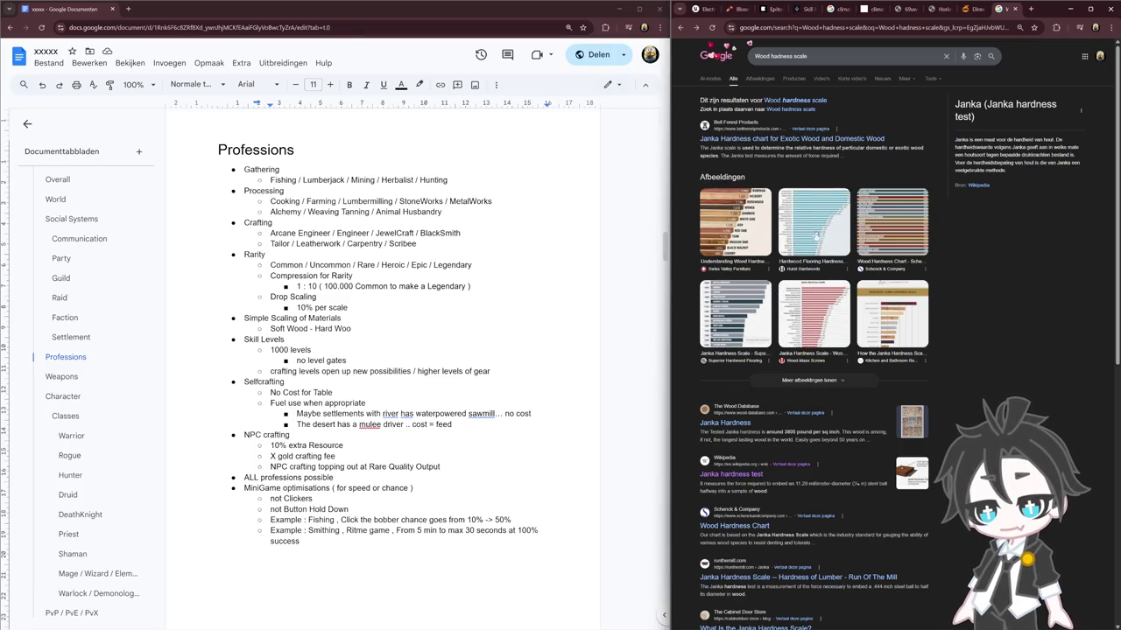
click(893, 315)
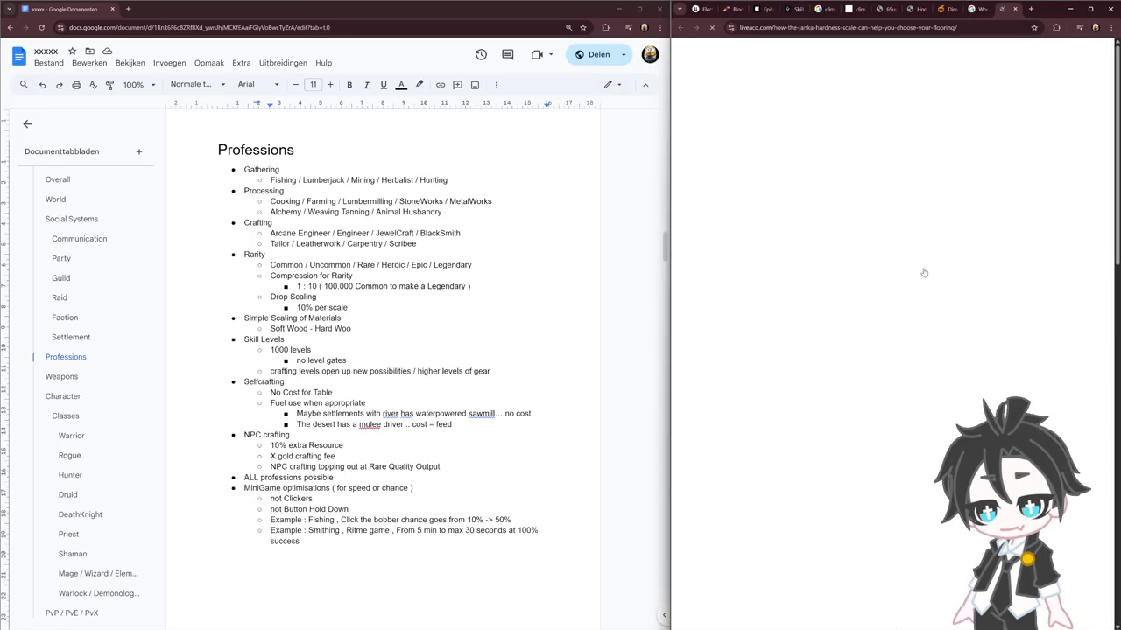
Split the screen between browser and doc and open Wikipedia's Janka hardness test article
drag(670, 191, 561, 191)
scroll(873, 266, down, 3)
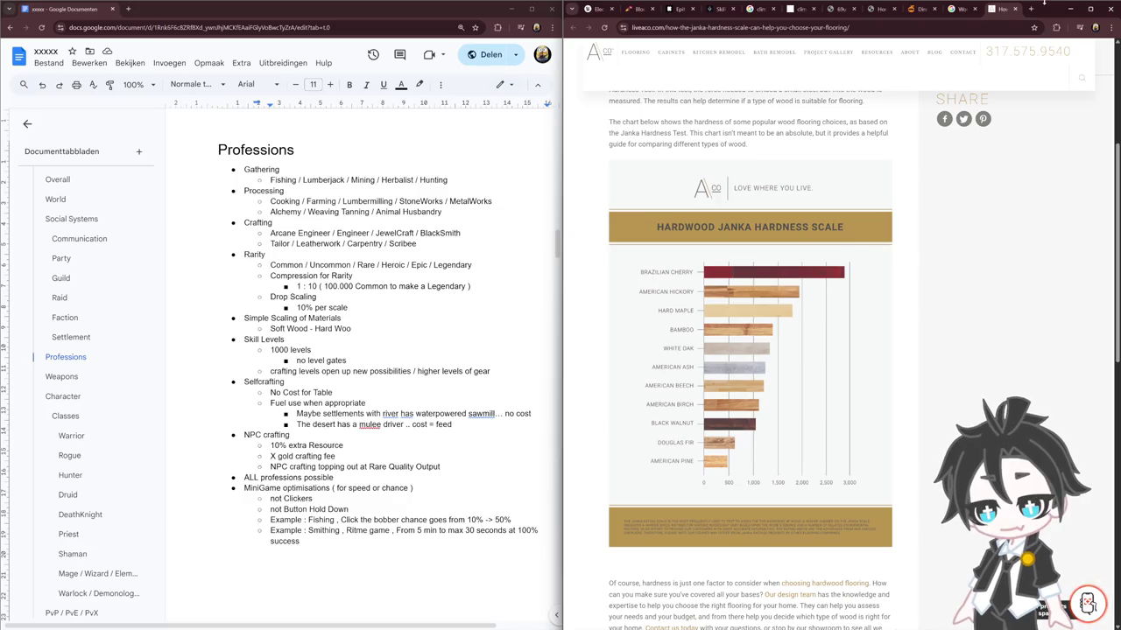
click(1015, 8)
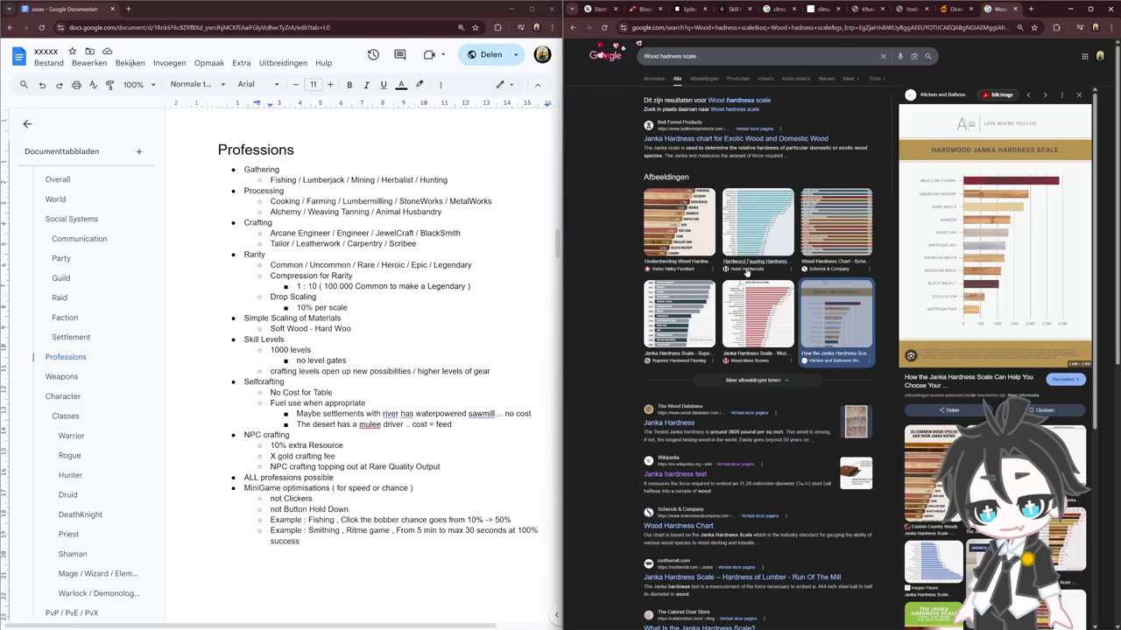
click(691, 477)
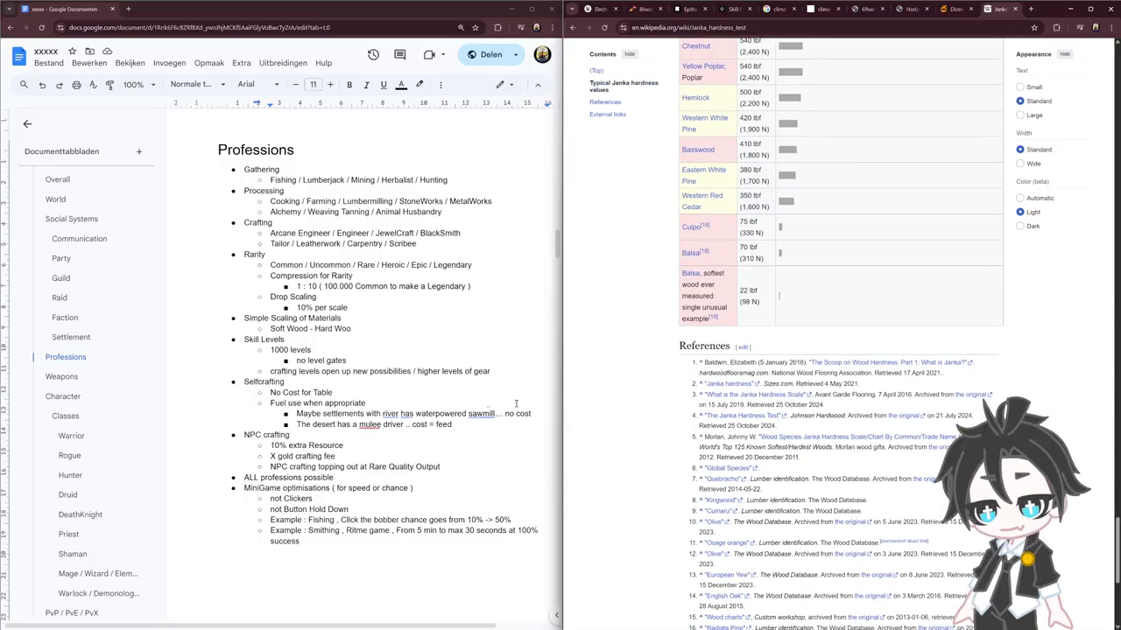
click(396, 346)
Add Balsa before Soft Wood and Iron Wood after Hard Wood in the materials scale
text(Balsa )
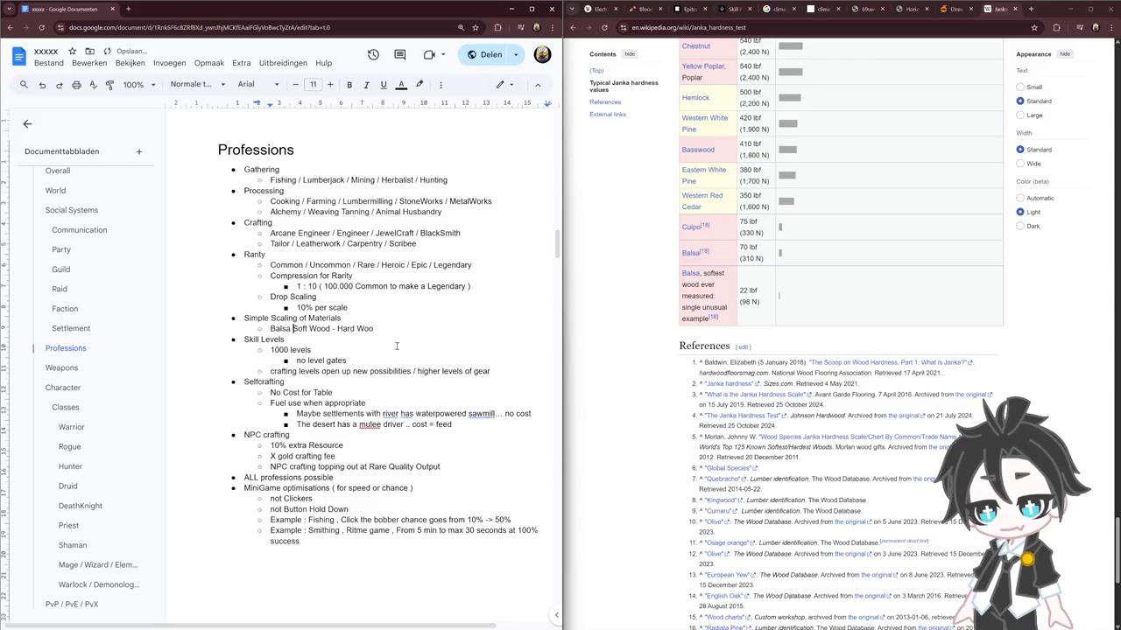
text(-)
key(End)
text(d)
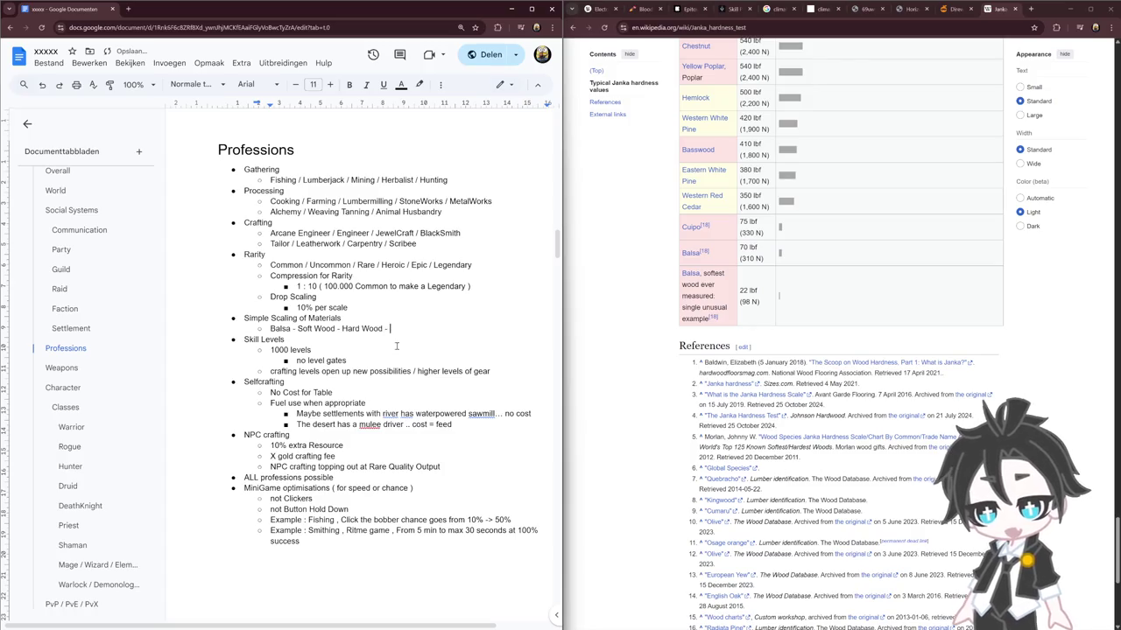
text( - Iron Wood)
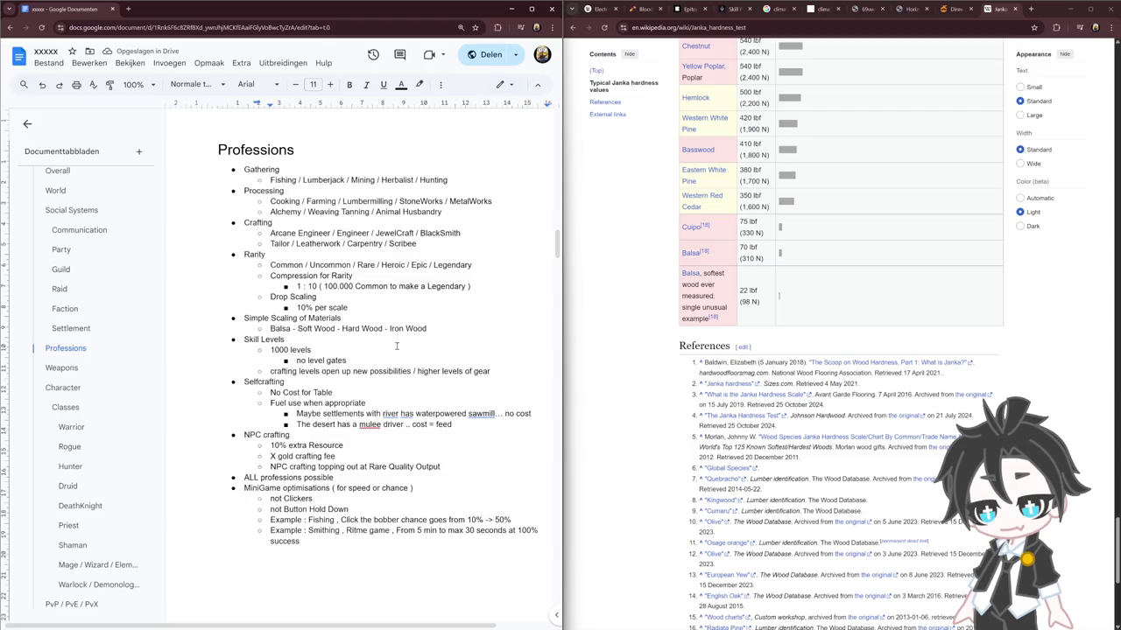
scroll(883, 252, up, 5)
scroll(882, 252, up, 5)
scroll(883, 252, up, 3)
scroll(880, 258, up, 2)
scroll(867, 272, up, 3)
scroll(871, 280, up, 3)
scroll(875, 290, up, 3)
scroll(876, 293, up, 3)
scroll(877, 295, up, 3)
scroll(878, 298, up, 3)
scroll(878, 298, up, 3)
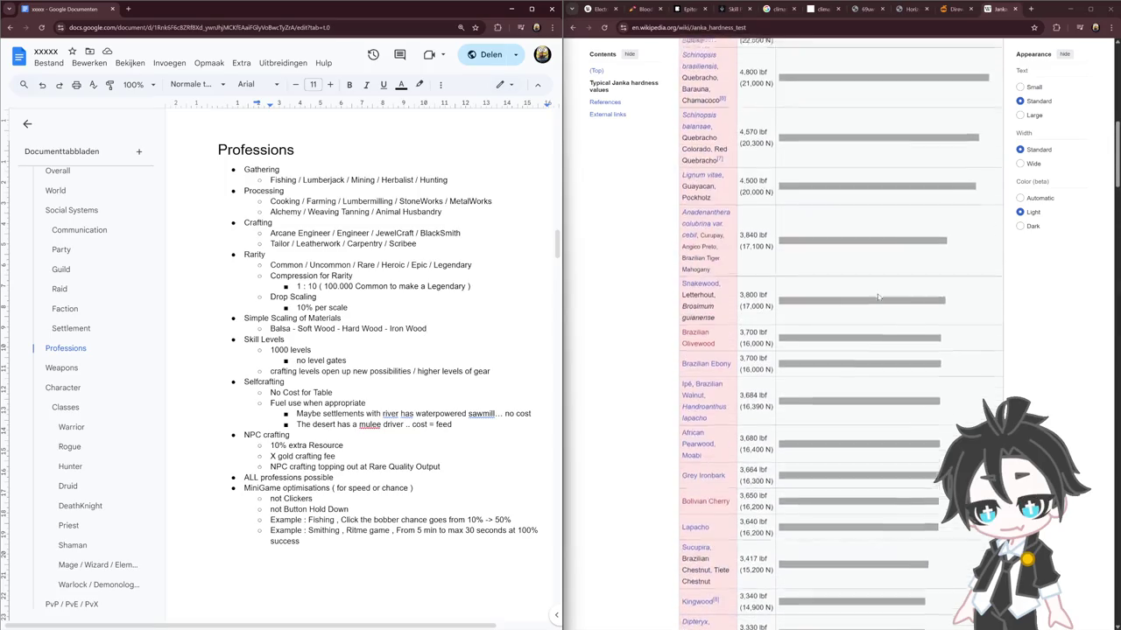
scroll(878, 298, up, 3)
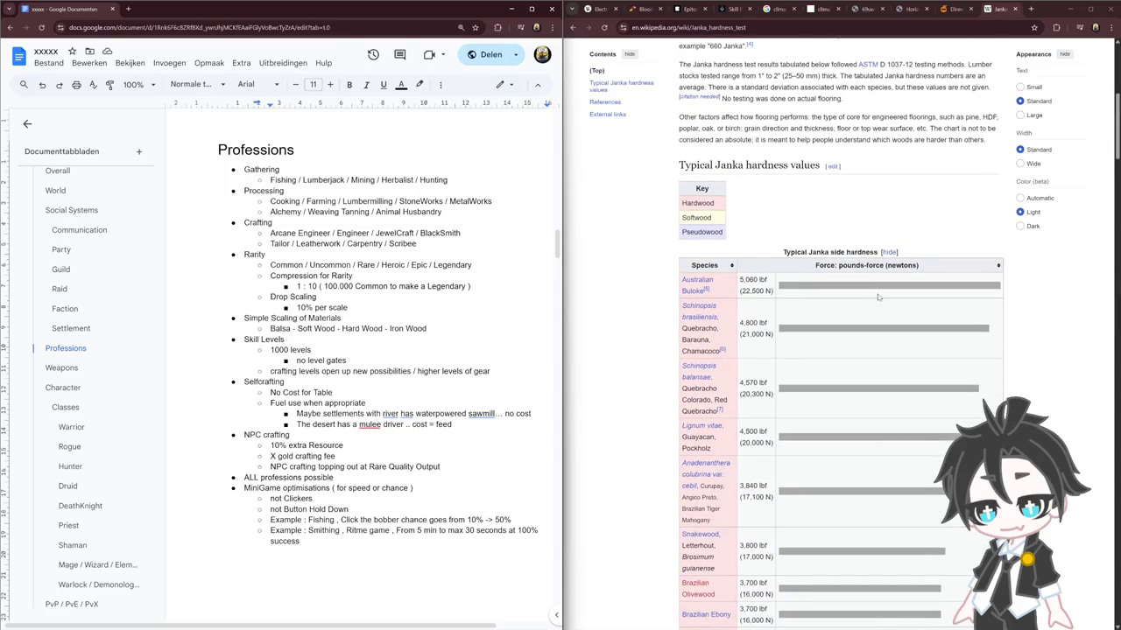
click(448, 329)
scroll(469, 330, down, 2)
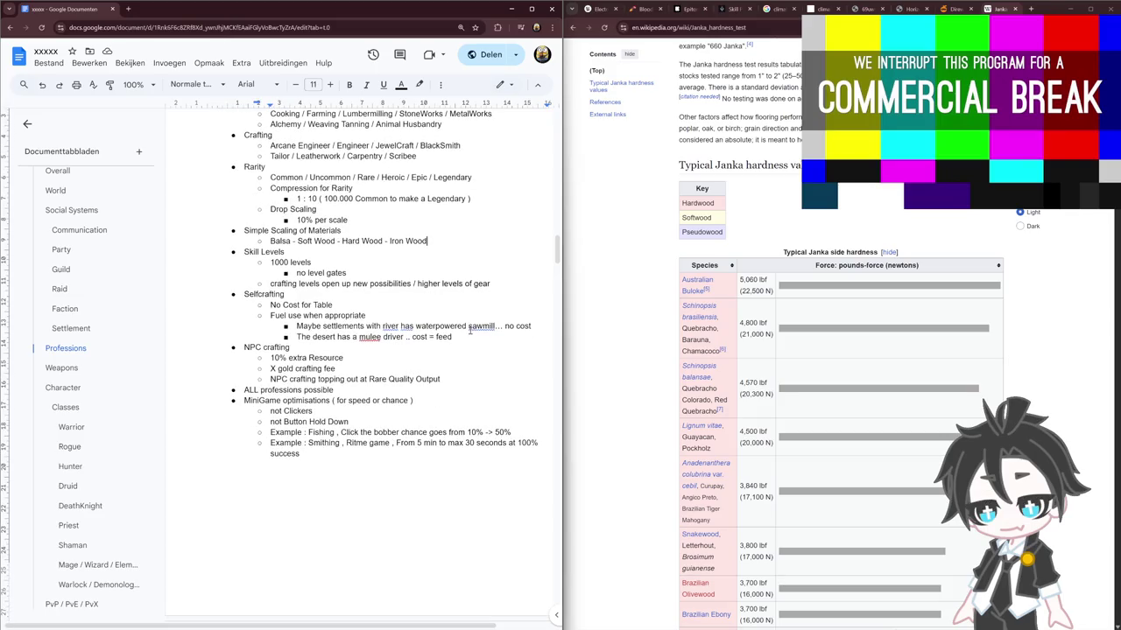
Append 'Buloke' to the end of the wood materials scale
text(- Bulok)
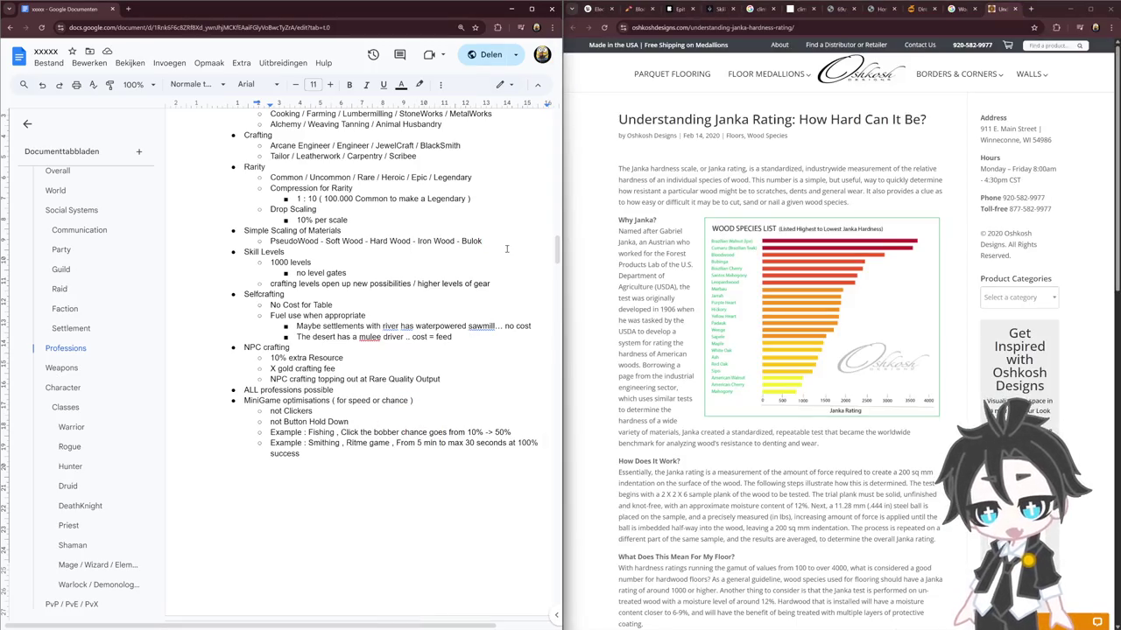
text(e)
key(Down)
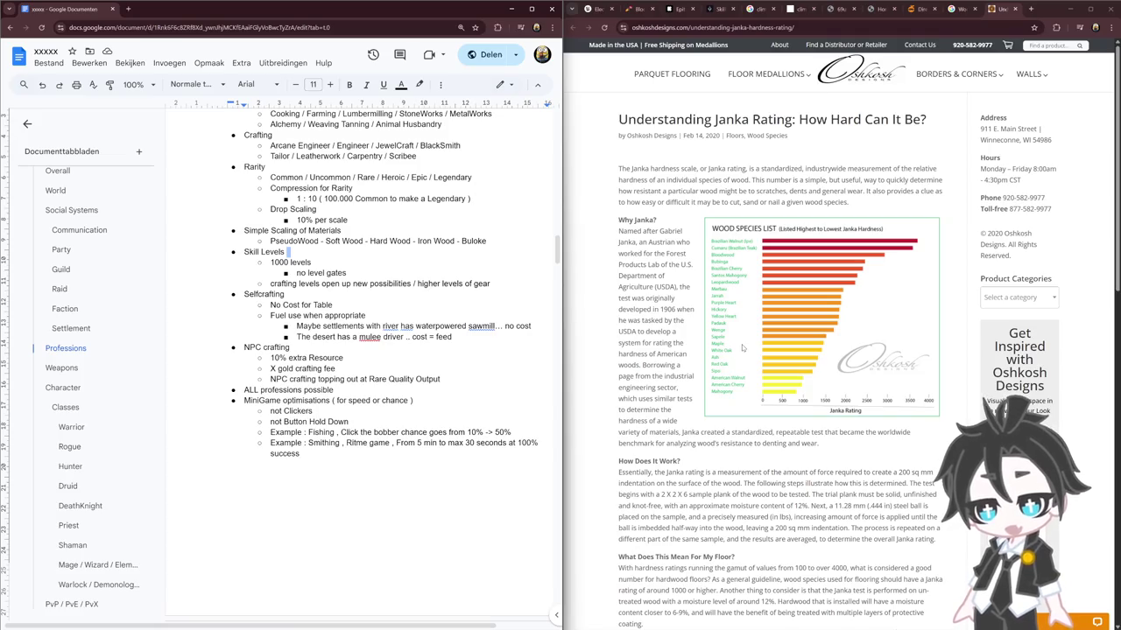
scroll(744, 324, down, 3)
scroll(746, 315, down, 3)
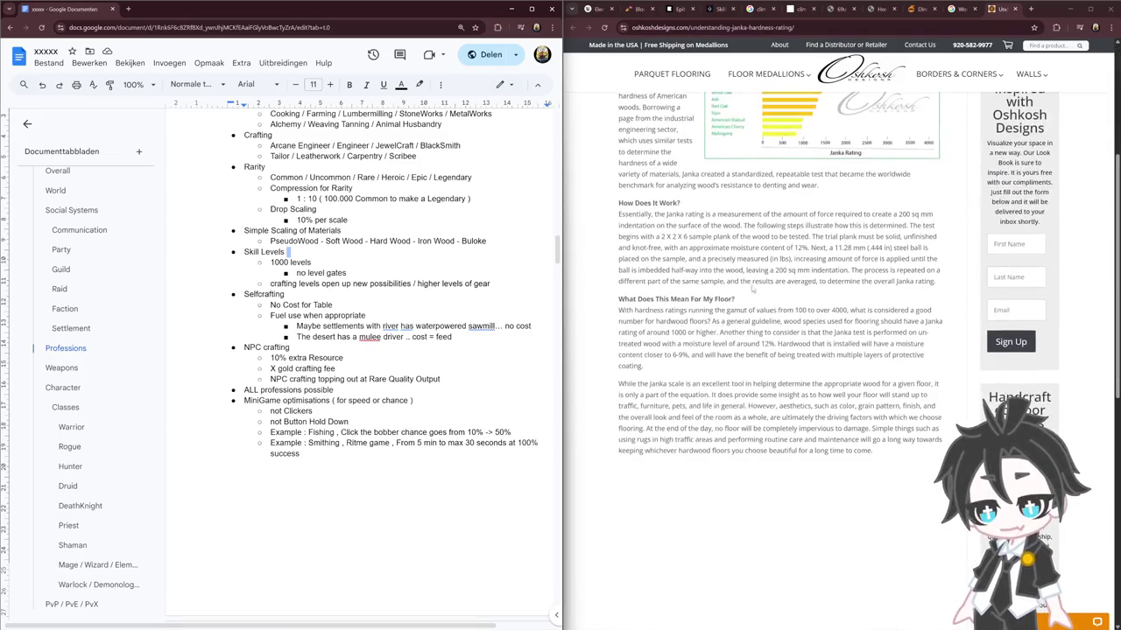
scroll(749, 298, up, 6)
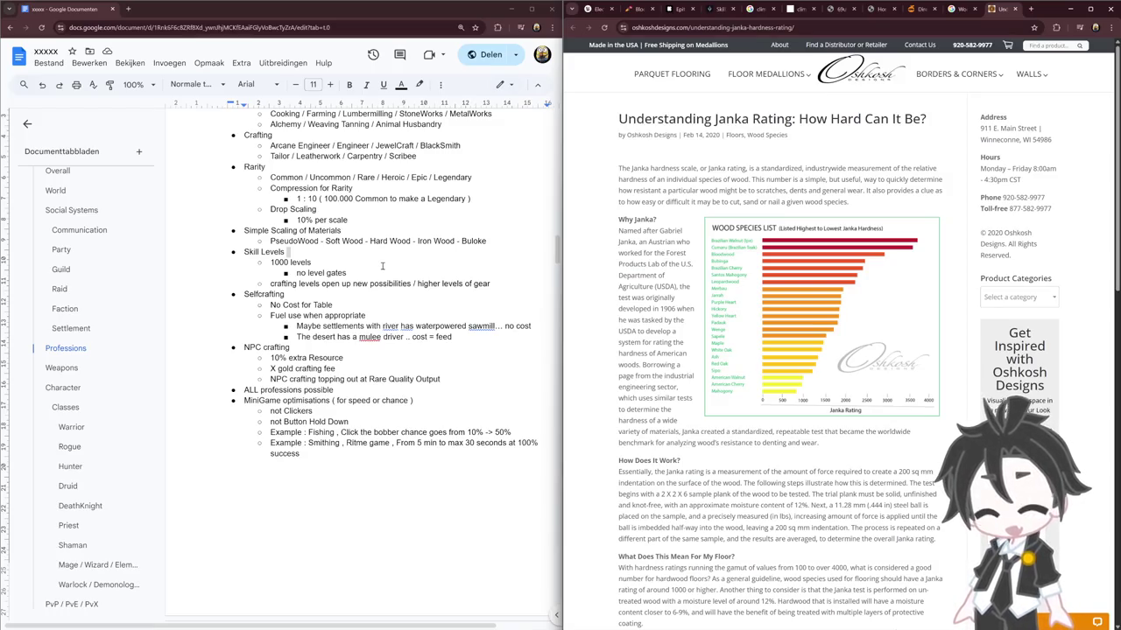
click(320, 242)
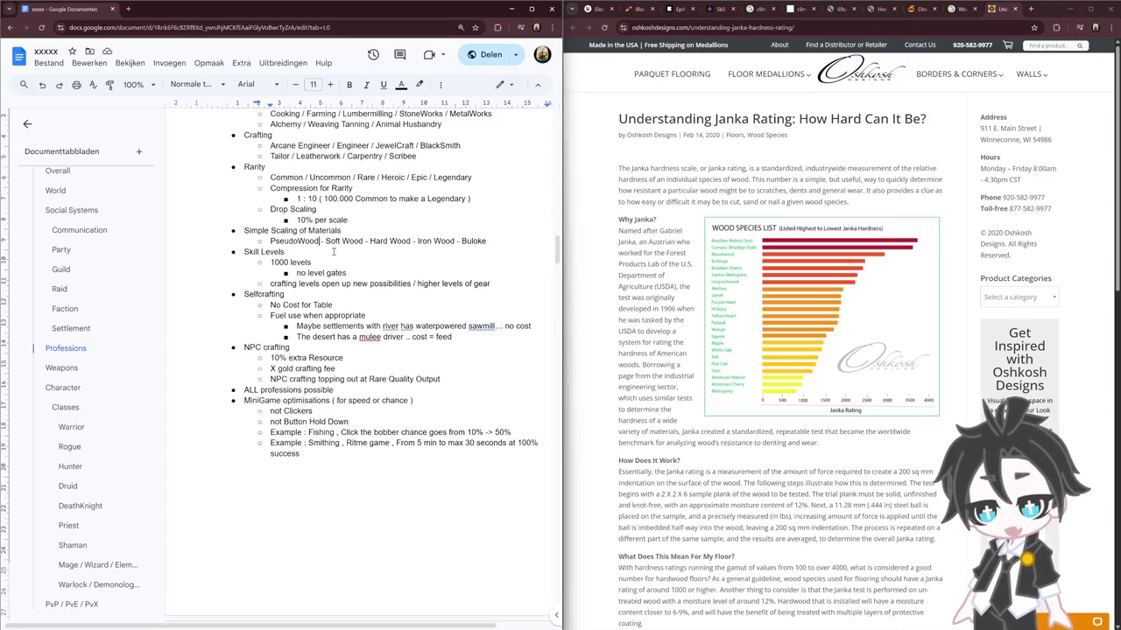
Check the Ashes Codex wood item page, then select the full materials scale line
scroll(823, 326, down, 2)
scroll(823, 327, down, 4)
scroll(820, 320, up, 5)
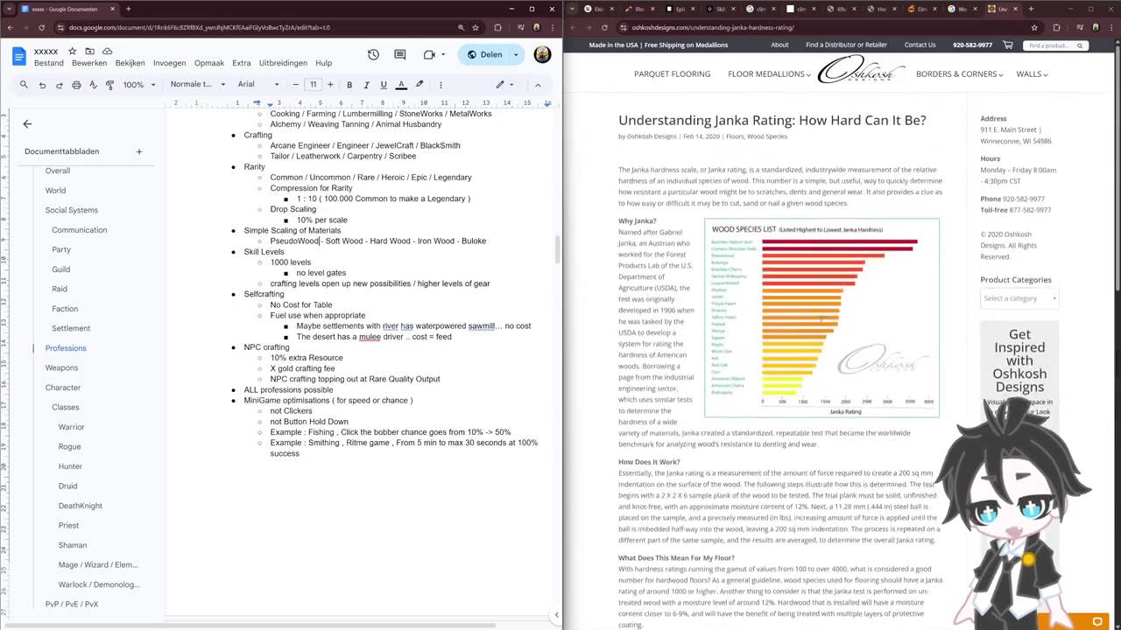
click(491, 245)
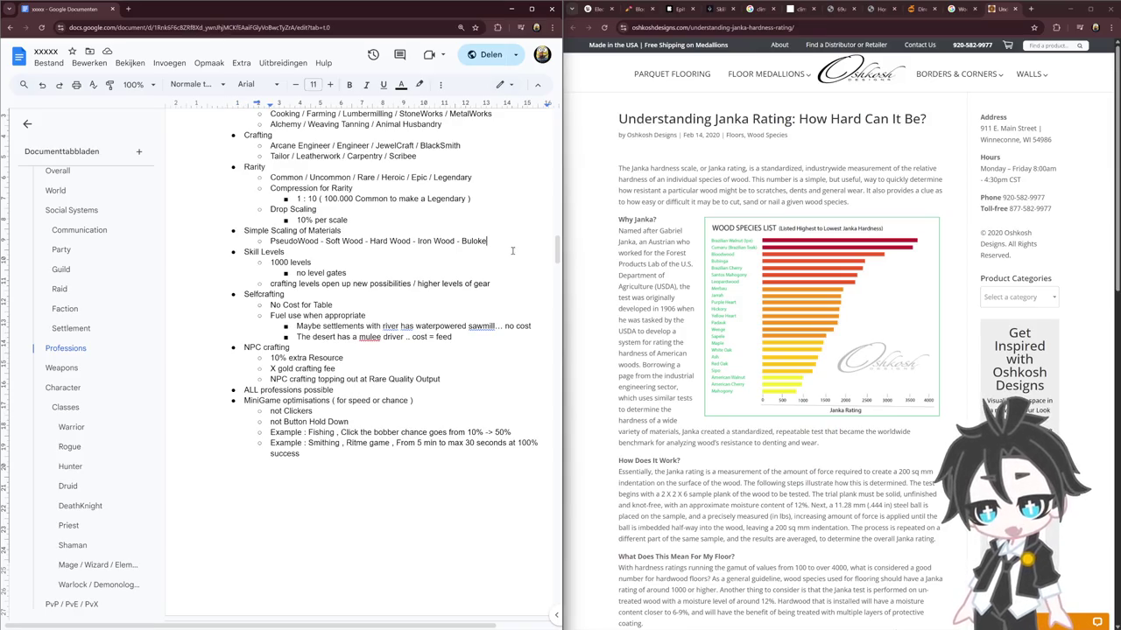
key(alt+Left)
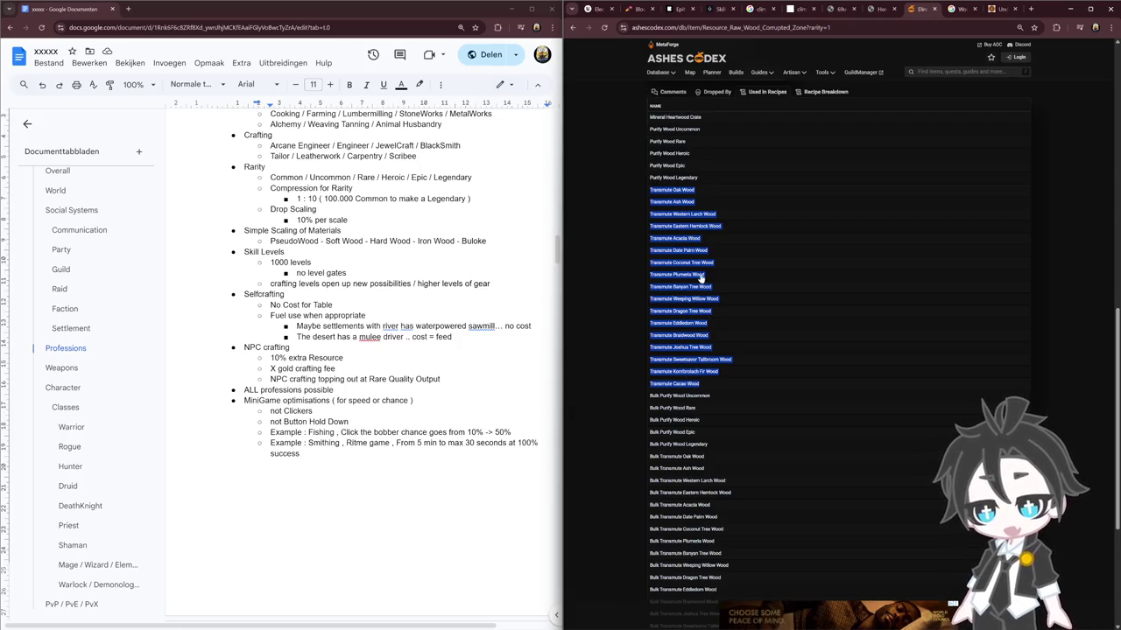
mouse_move(673, 214)
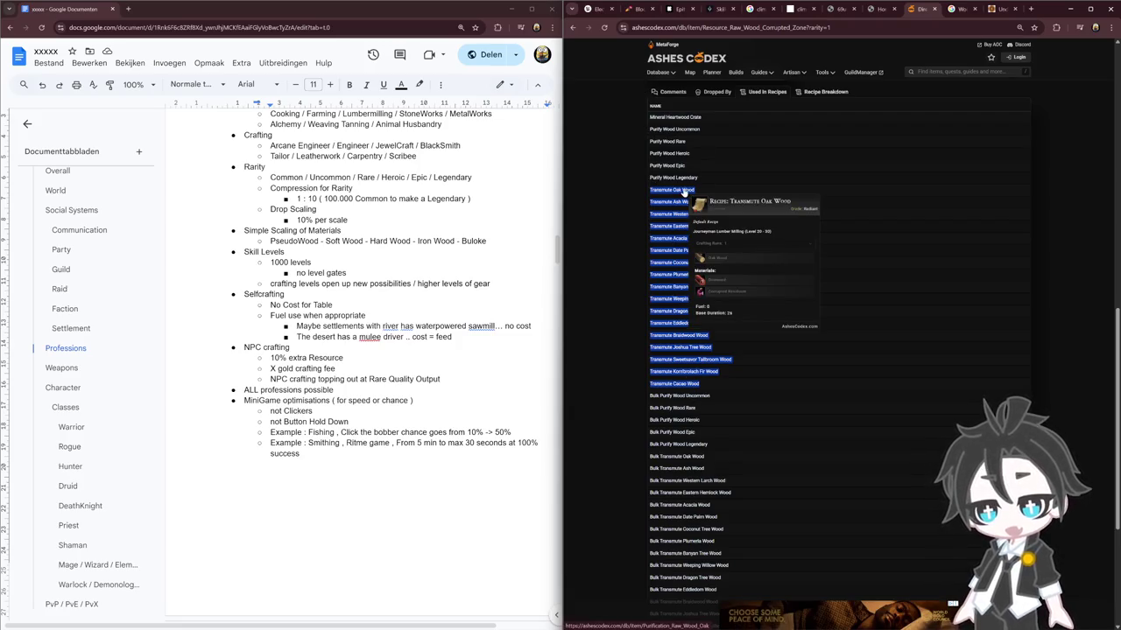
click(493, 242)
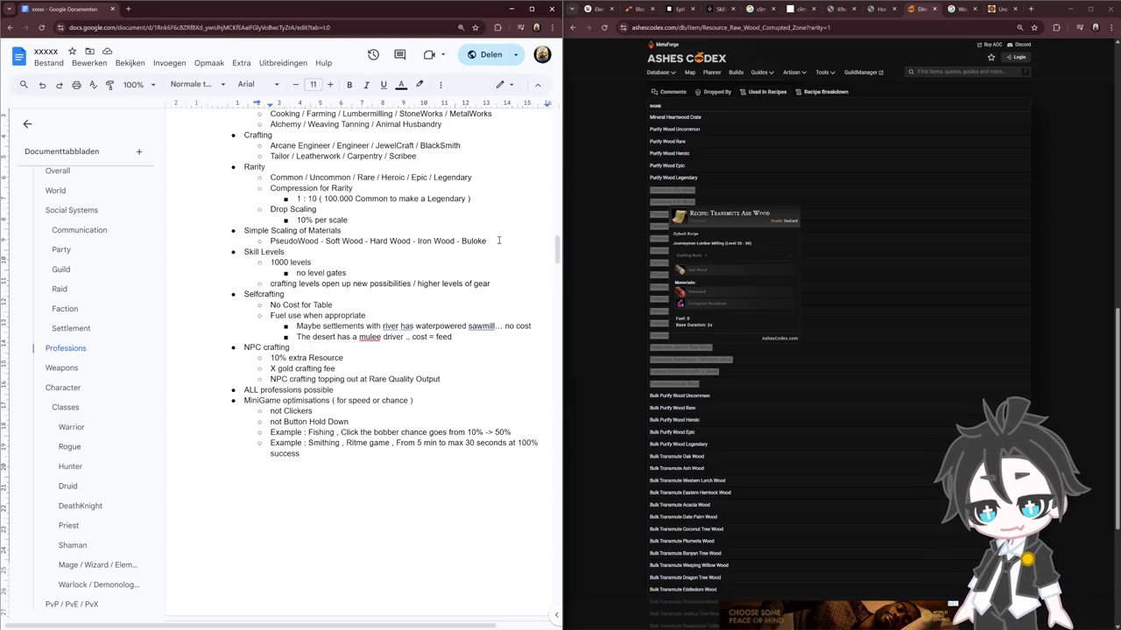
drag(499, 240, 269, 242)
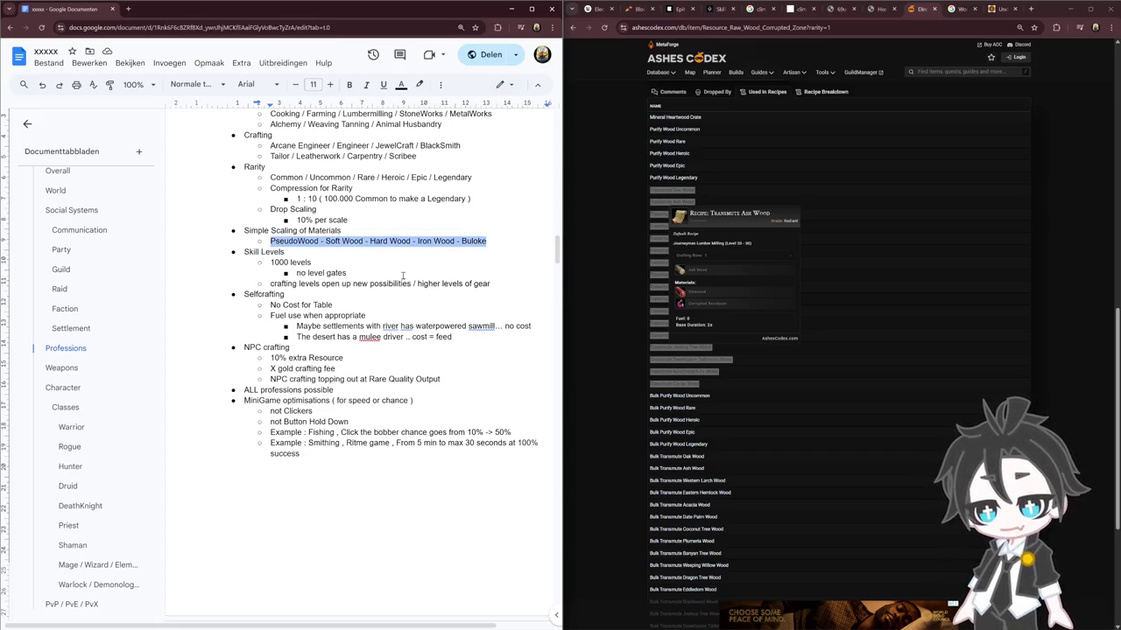
click(508, 242)
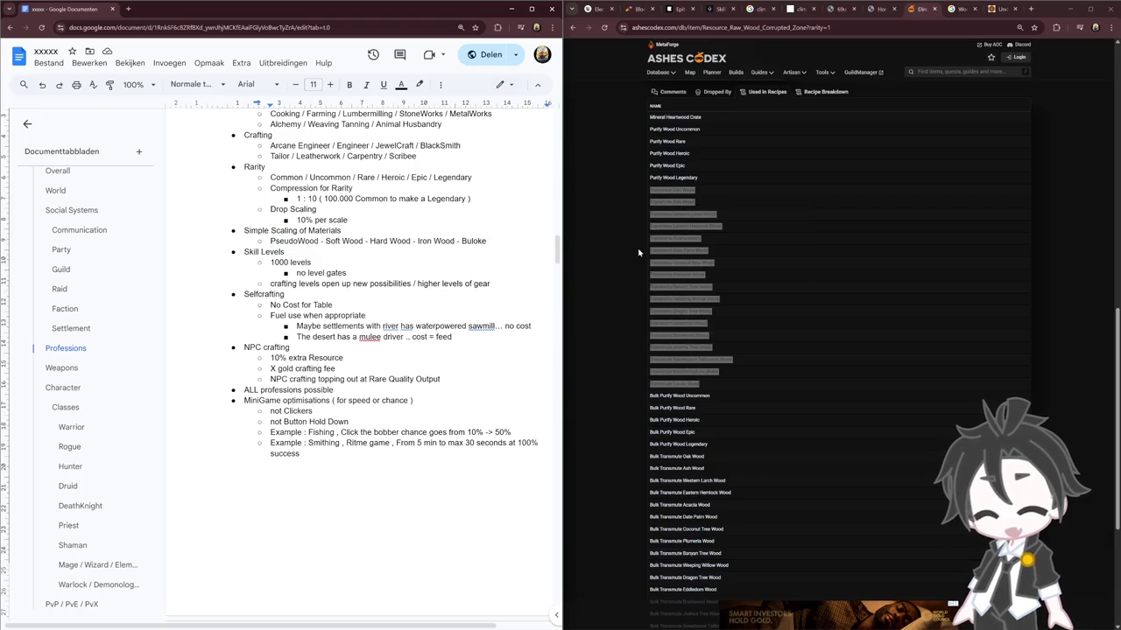
Add a top-level 'simple Crafting Scale' bullet with a 'Lvl 1 = 10 Pseudowood' sub-point
key(Return)
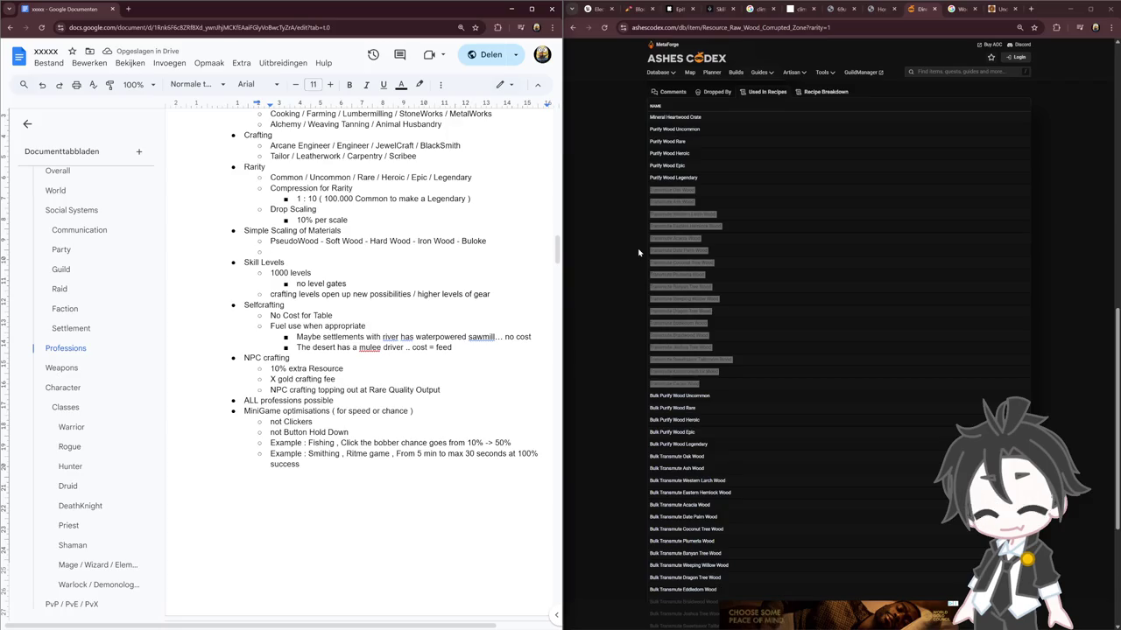
key(shift+Tab)
text(mple Craft)
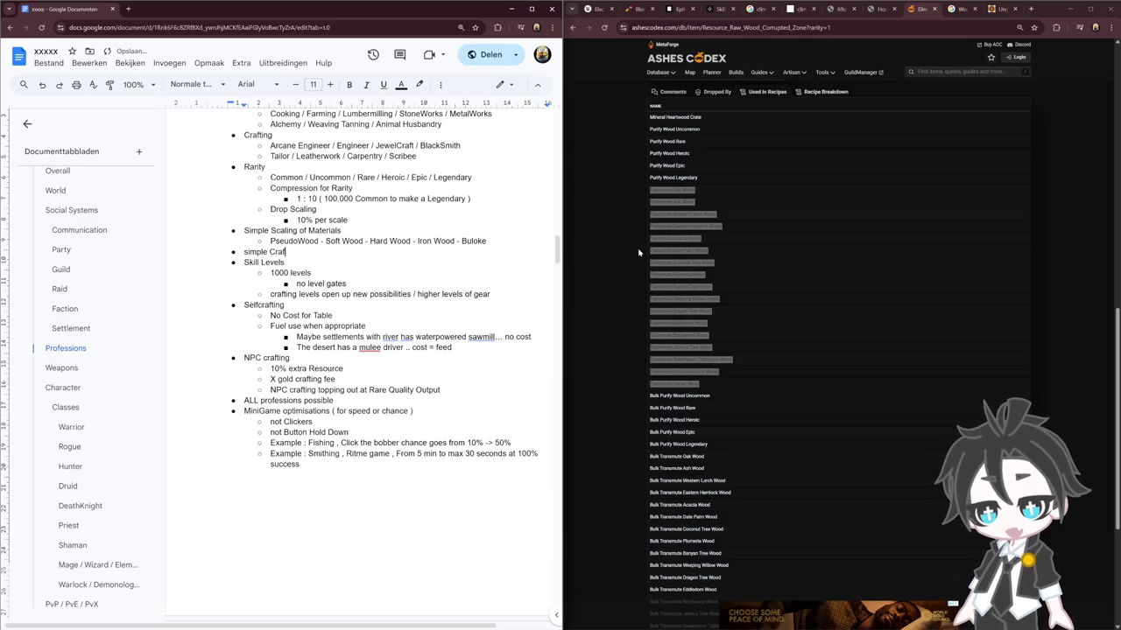
key(BackSpace)
text(ing Scale)
key(Return)
key(Tab)
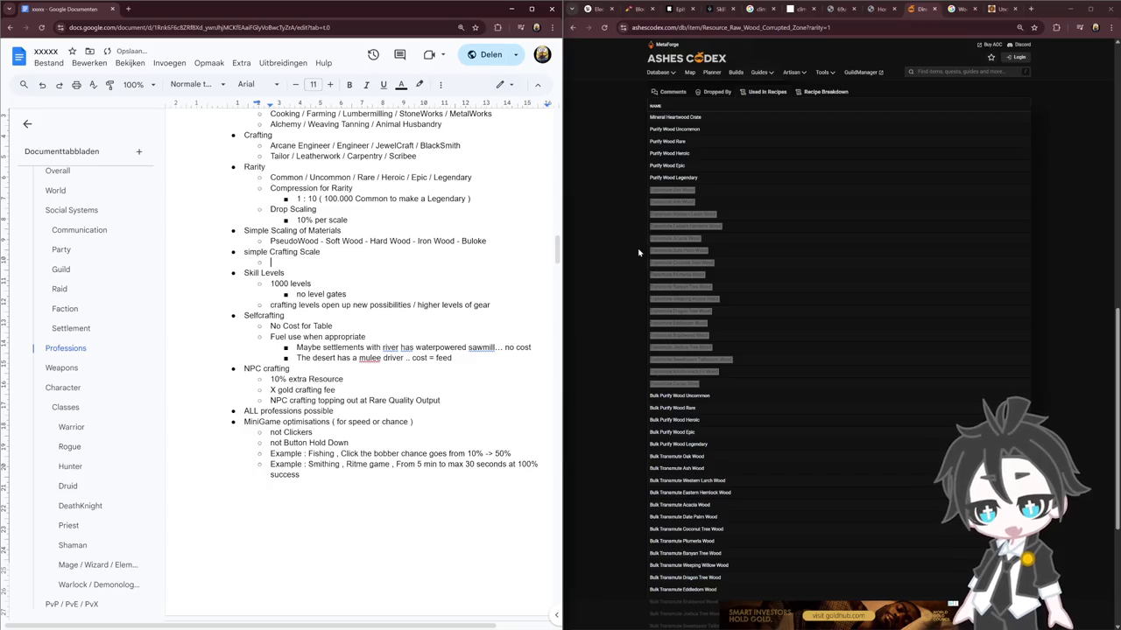
text(Lvl 1 )
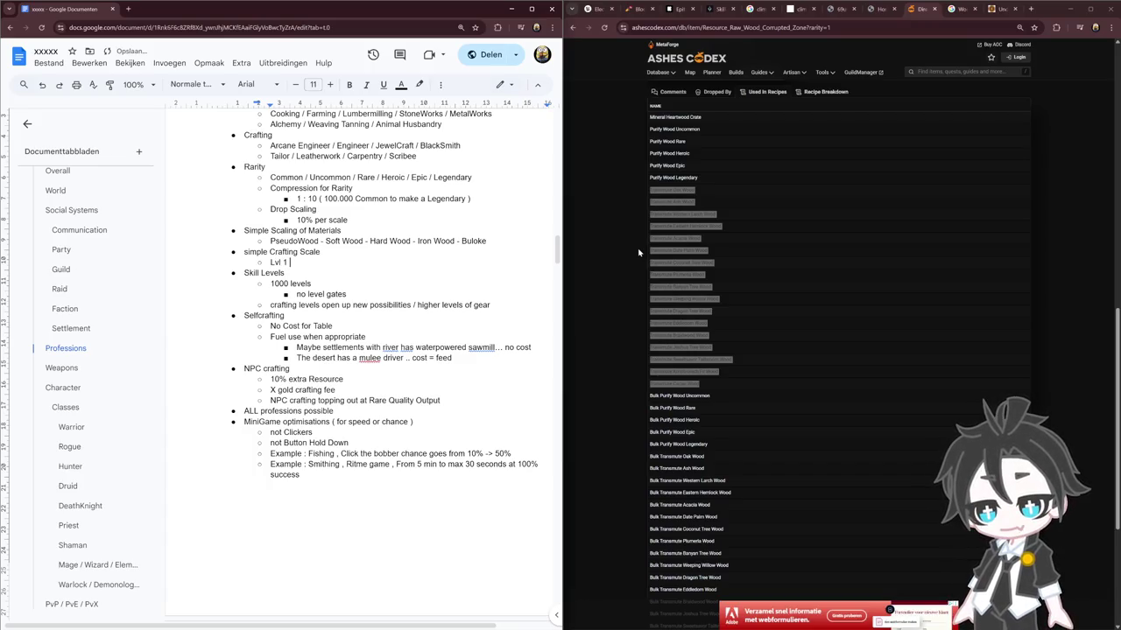
text(= 10 Pseudowoo)
Retype 'PseudoWood -' at the start of the materials scale line
key(Up)
key(shift+Left)
key(shift+Left)
key(shift+Left)
key(shift+Left)
key(shift+Left)
key(shift+Left)
key(shift+Left)
key(shift+Left)
key(shift+Left)
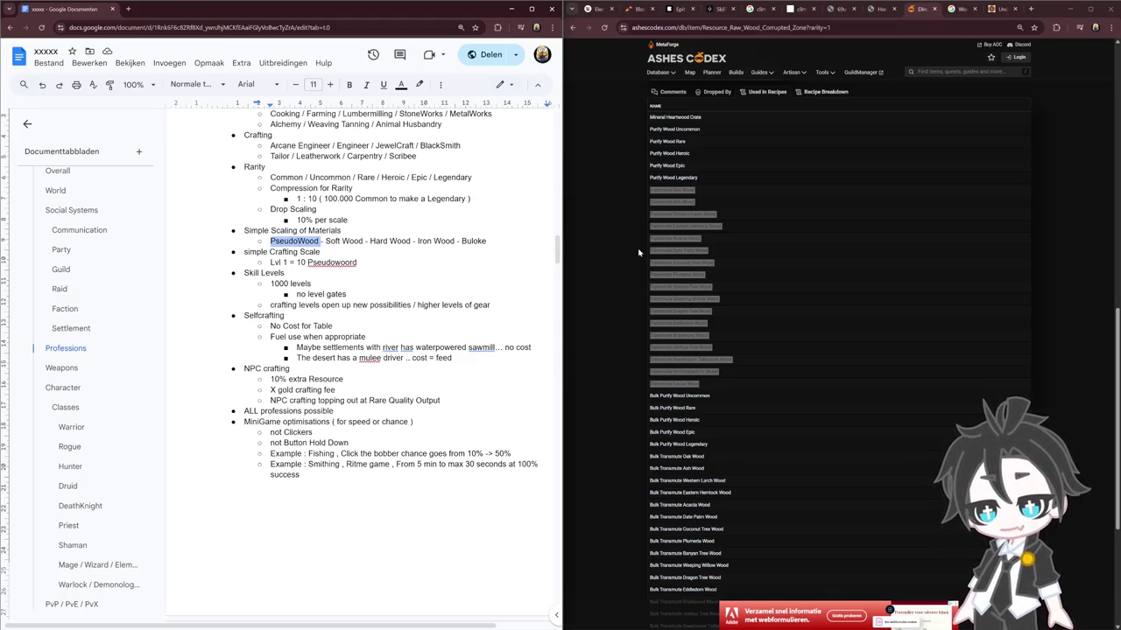
key(BackSpace)
key(Delete)
key(Delete)
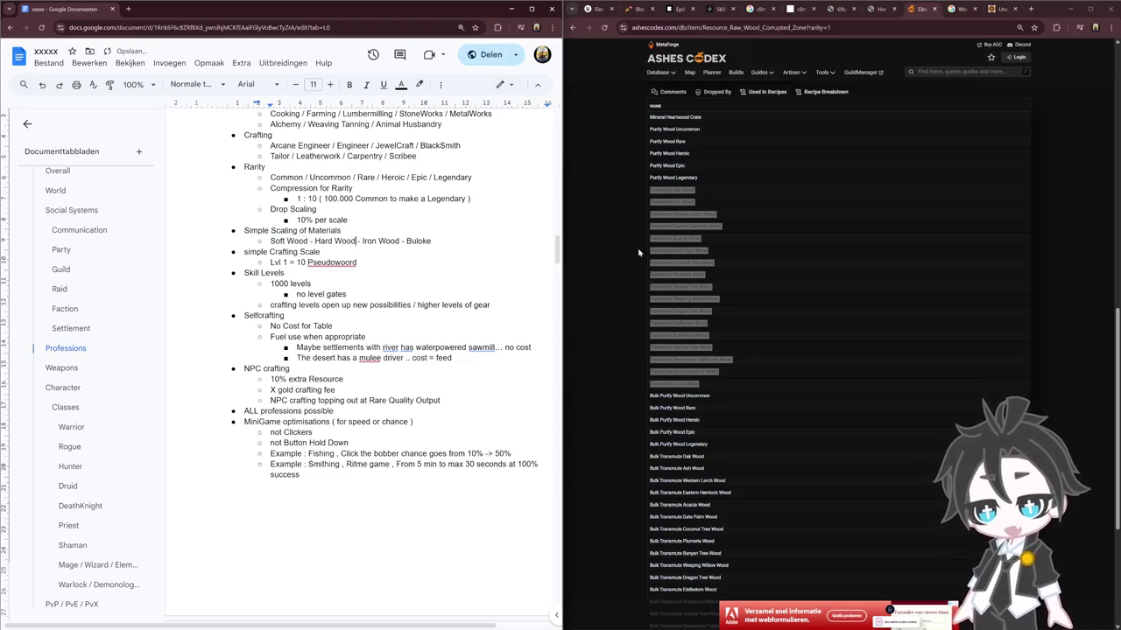
text(PseudoWood -)
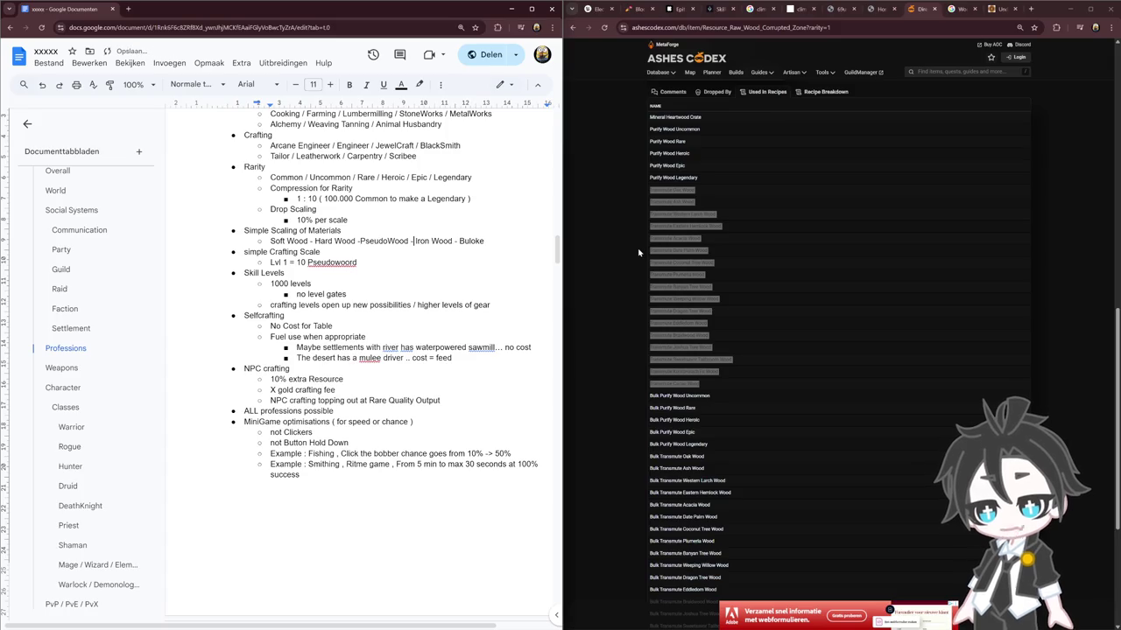
Change the Lvl 1 material name to SoftWood
key(Down)
key(Down)
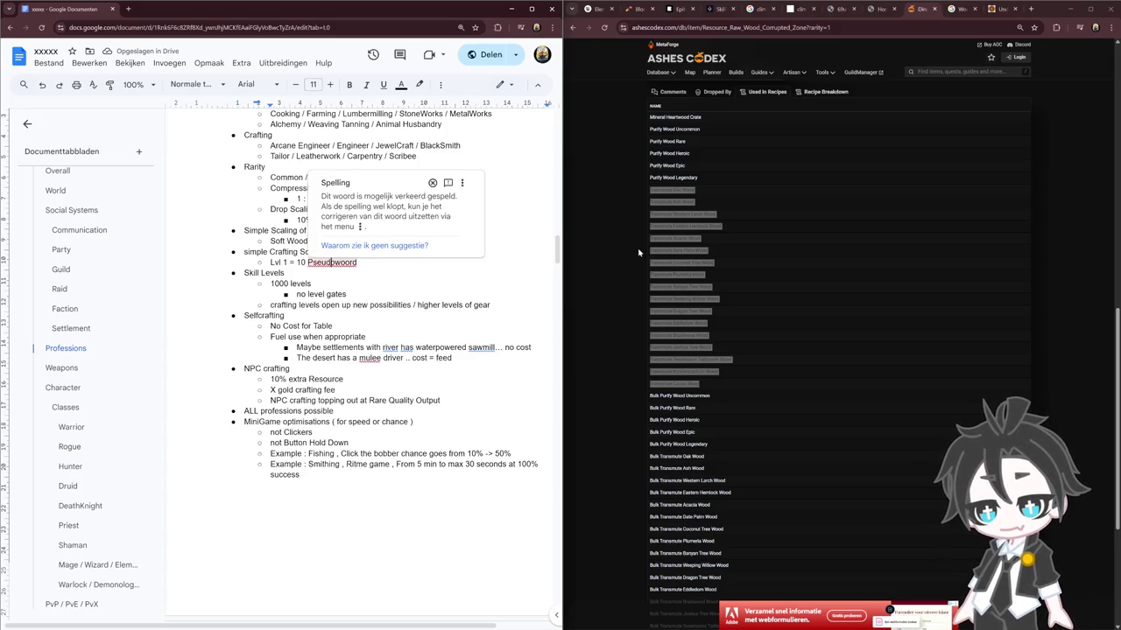
key(ctrl+shift+Left)
text(SoftWoord)
key(BackSpace)
key(BackSpace)
key(BackSpace)
text(d)
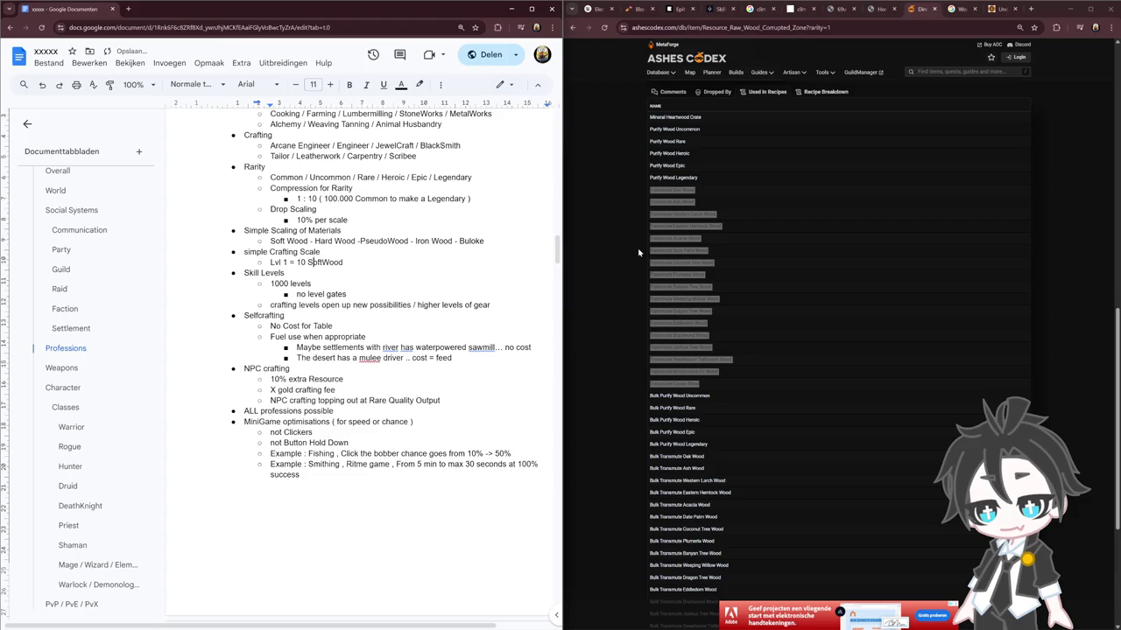
text(x)
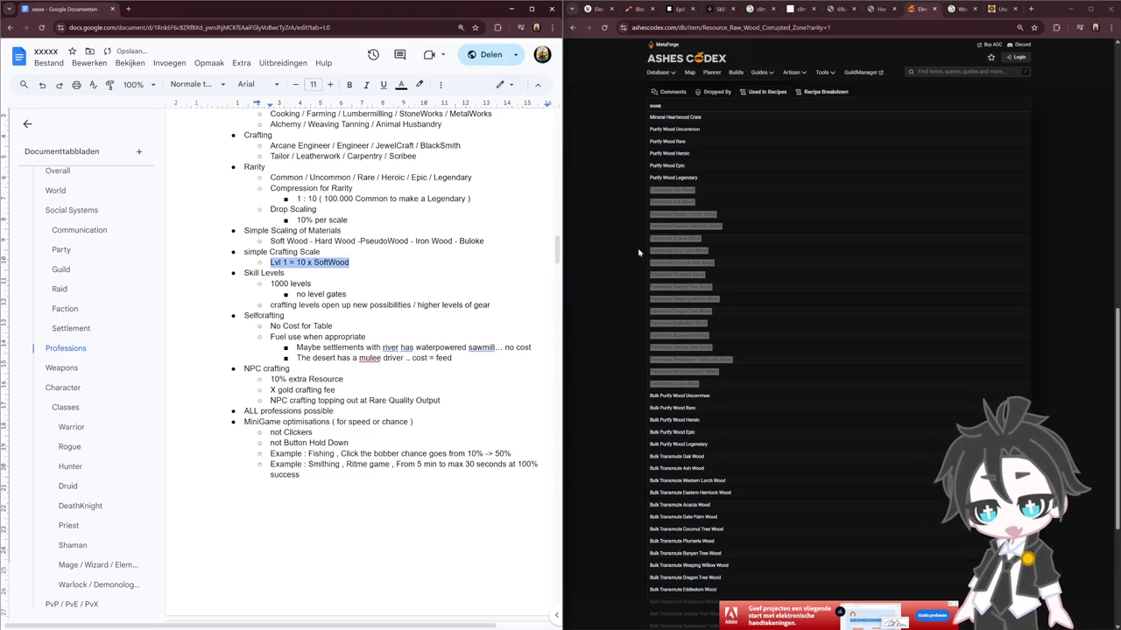
Duplicate the Lvl 1 line and edit the copy to Lvl 2 = 20 SoftWood
key(End)
key(Return)
text(Lvl 1 = 10 x SoftWood)
key(Home)
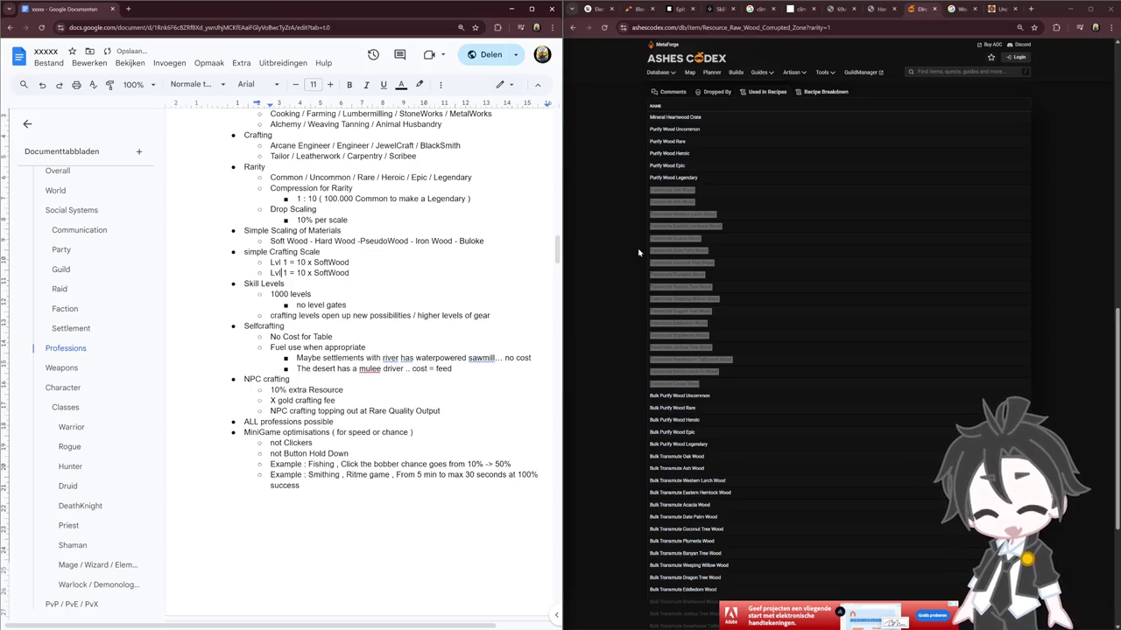
key(Delete)
text(2)
key(Right)
key(Right)
key(Right)
key(Delete)
text(2)
key(shift+Home)
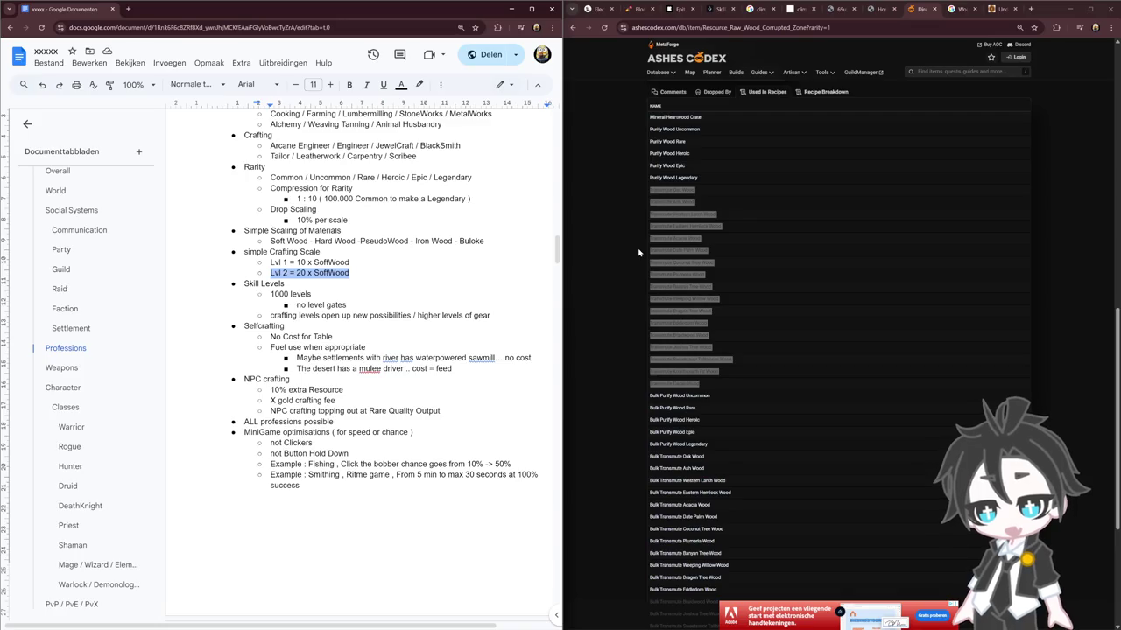
Paste a copy of the Lvl 2 line onto a new sub-point below it
key(End)
key(Return)
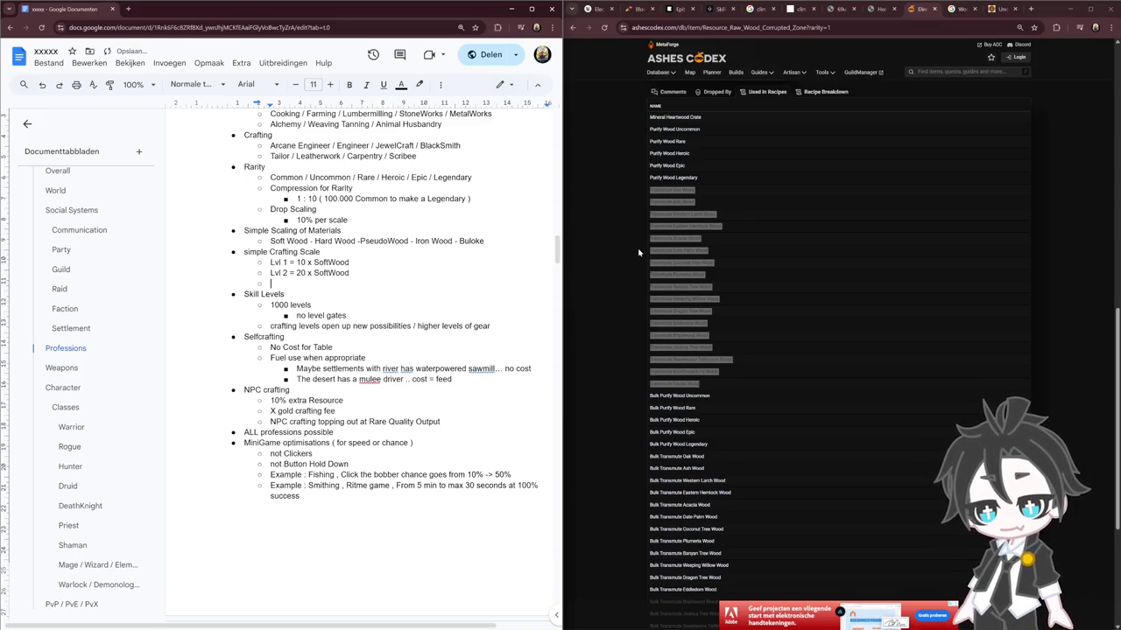
text(-)
key(Up)
key(BackSpace)
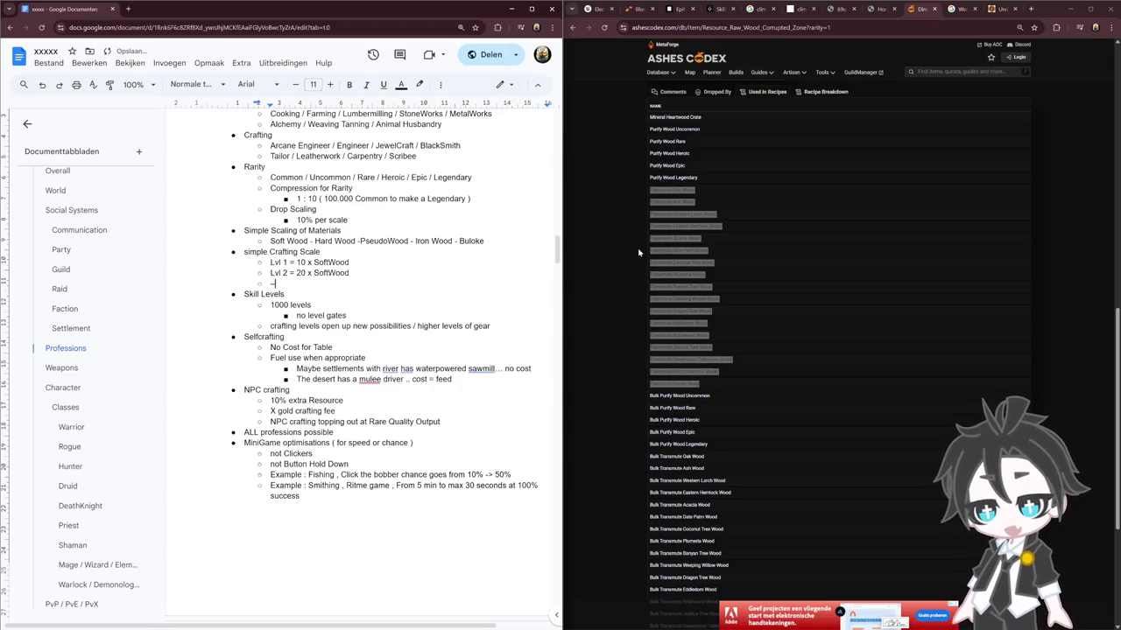
key(BackSpace)
key(Up)
key(shift+End)
key(ctrl+c)
key(Down)
key(ctrl+v)
Edit the copy into Lvl 10 = 100 SoftWood + 10 Hardwood
key(Home)
key(Right)
key(Right)
key(Right)
key(BackSpace)
text(10)
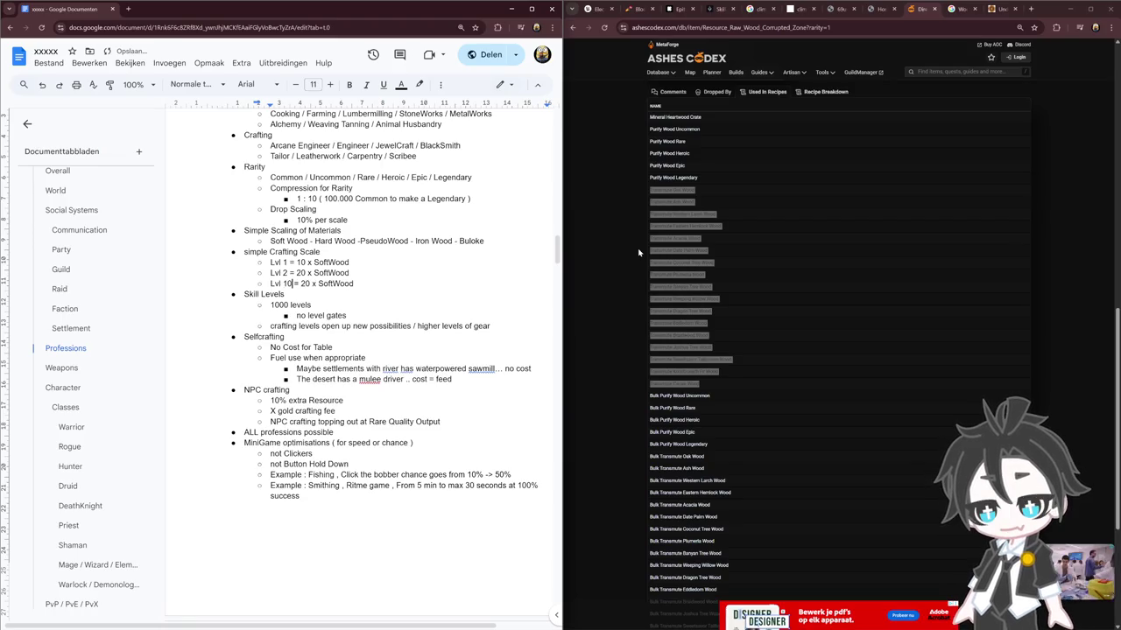
key(Right)
key(Right)
key(Right)
key(BackSpace)
text(10)
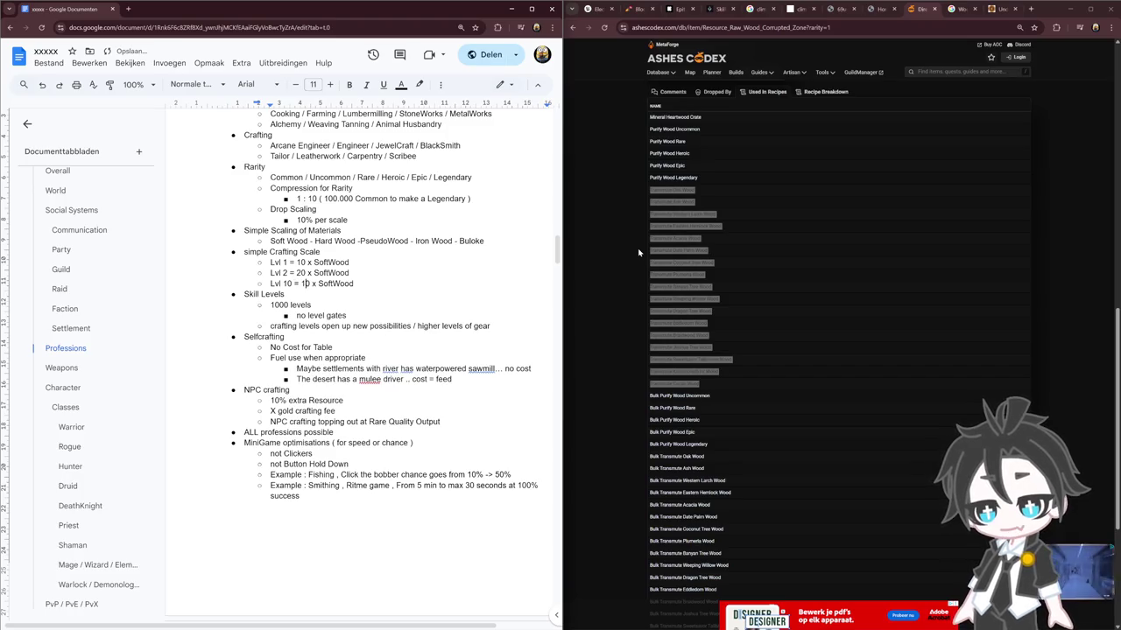
key(End)
text(+ )
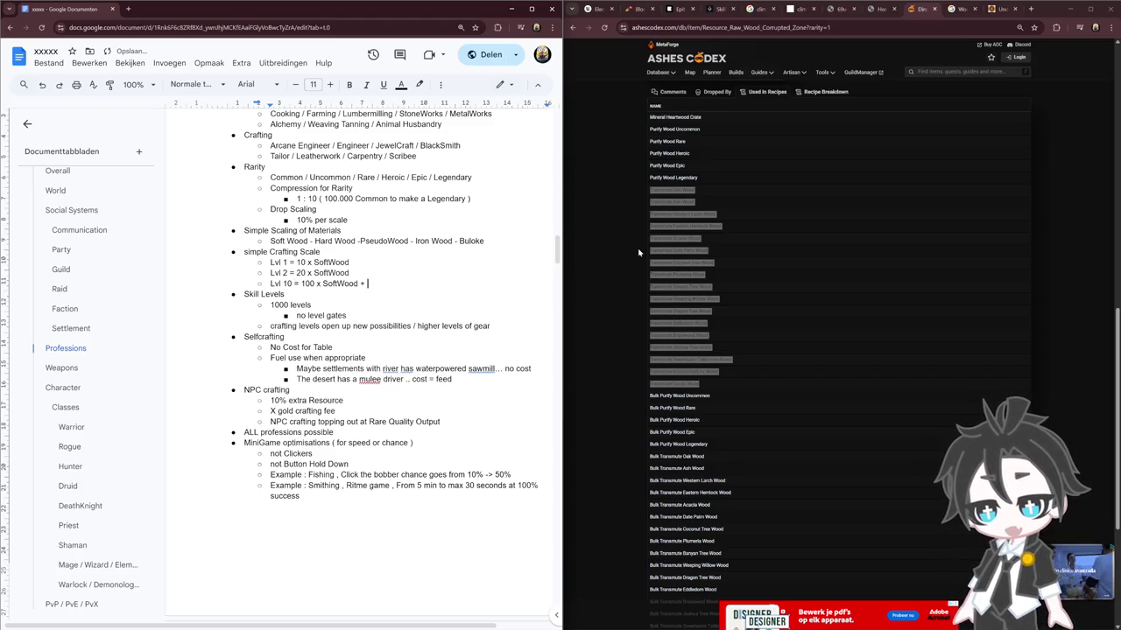
text(10 Hardwood)
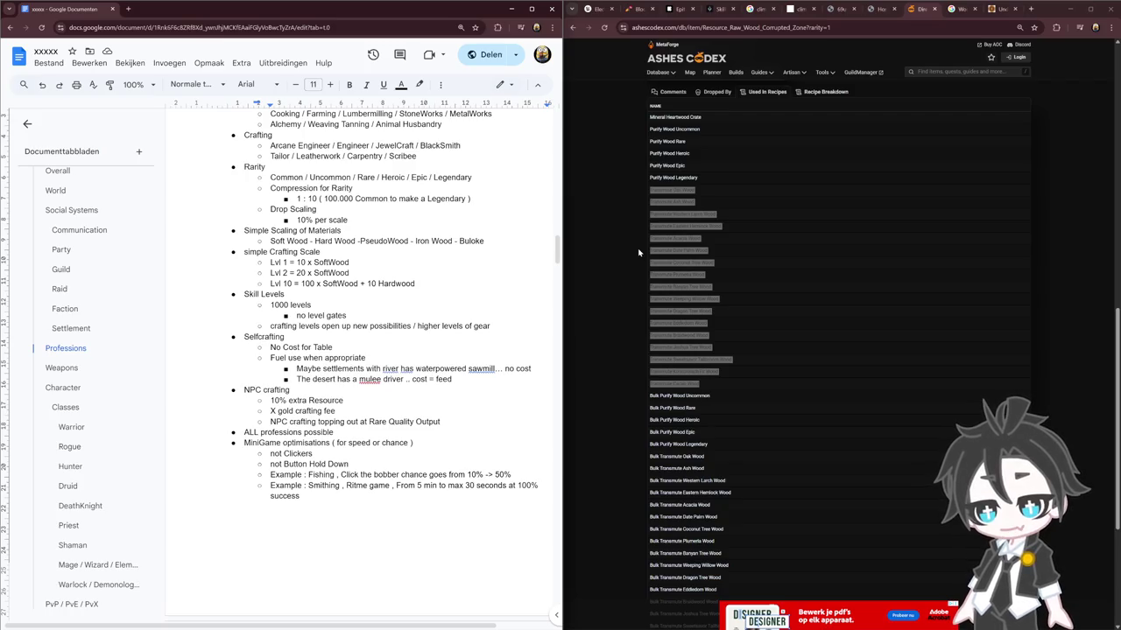
mouse_move(245, 167)
mouse_down()
mouse_move(290, 168)
mouse_move(352, 198)
mouse_move(262, 186)
mouse_up()
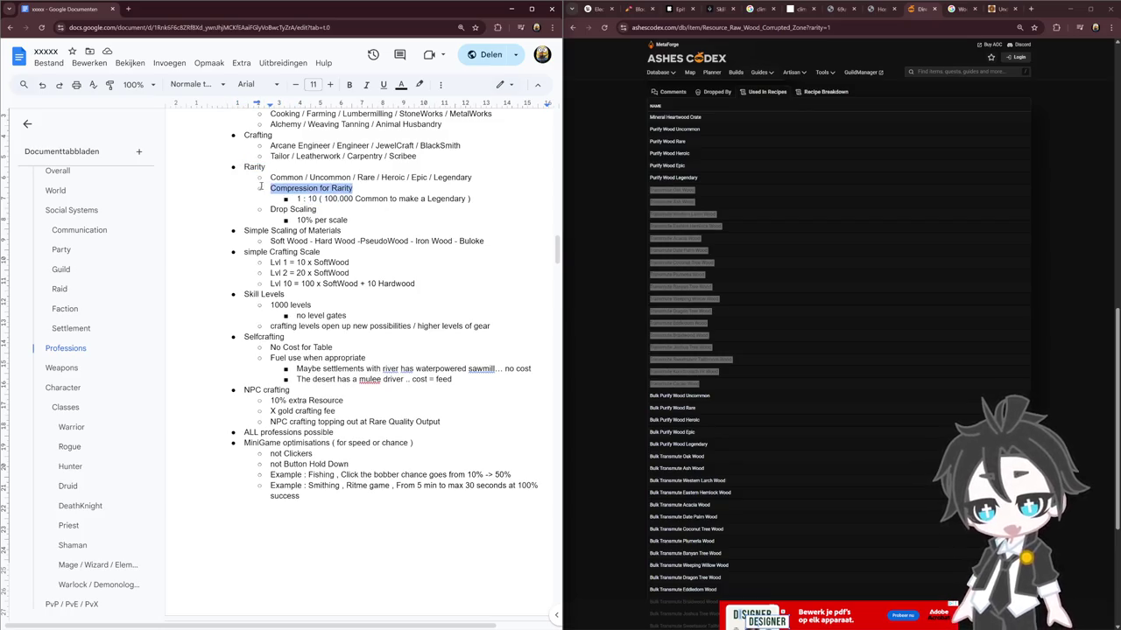
double_click(309, 283)
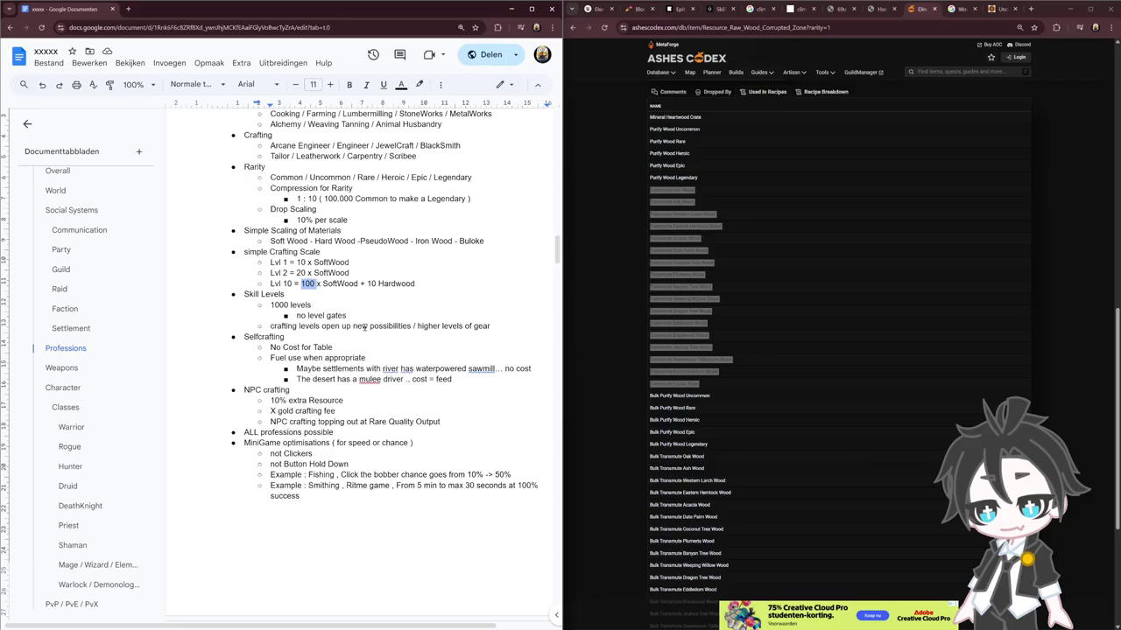
double_click(333, 284)
click(307, 285)
double_click(307, 285)
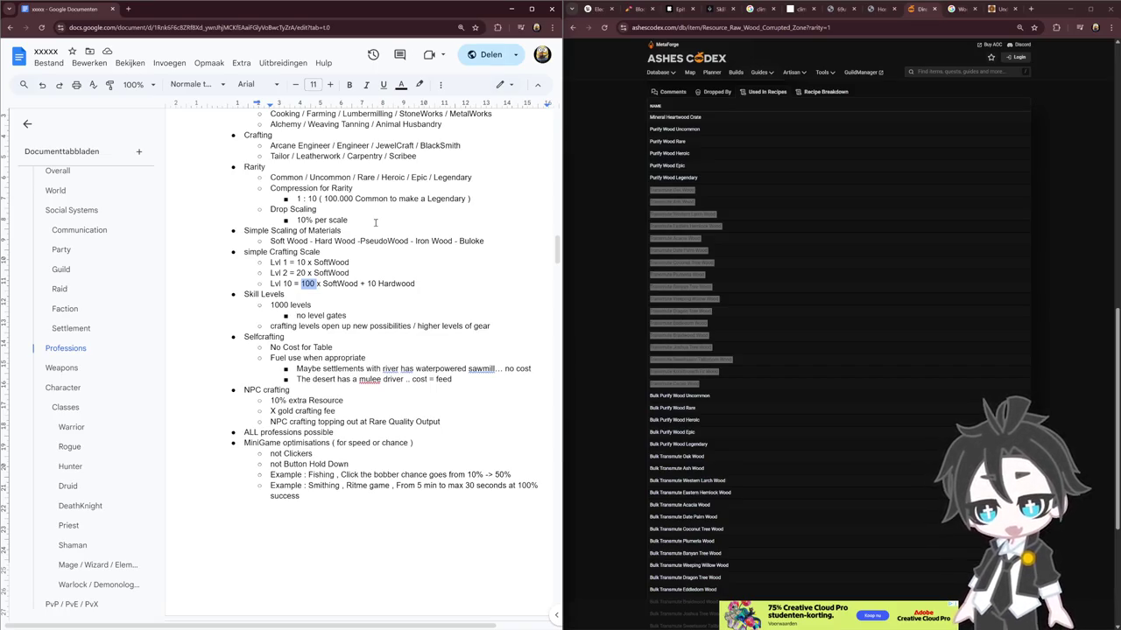
double_click(340, 283)
click(343, 293)
drag(301, 284, 358, 283)
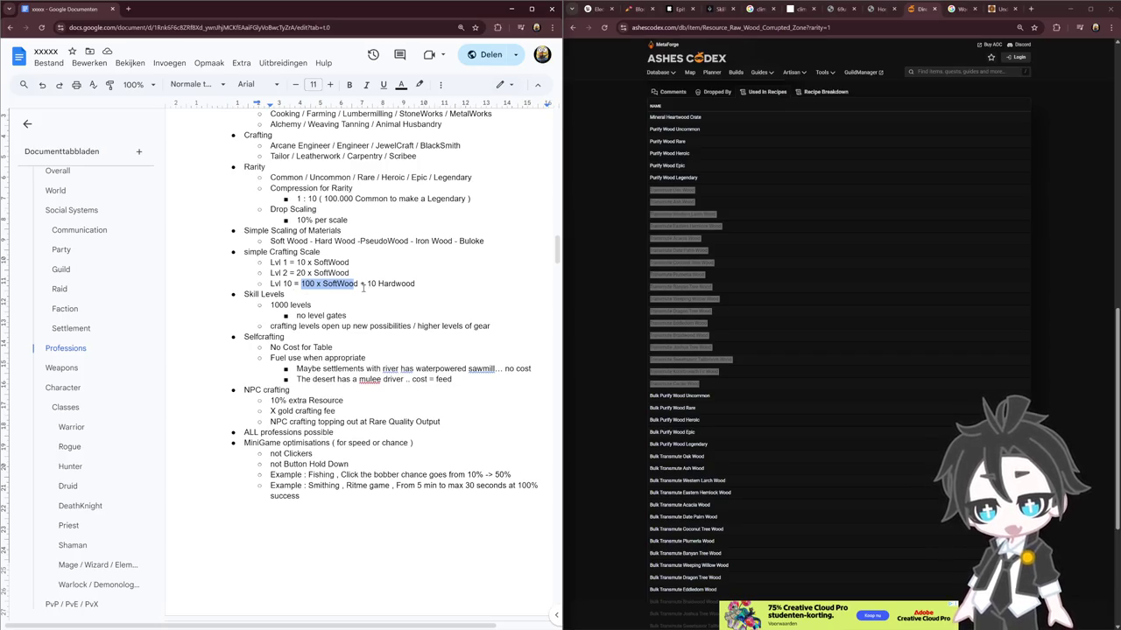
click(364, 285)
key(End)
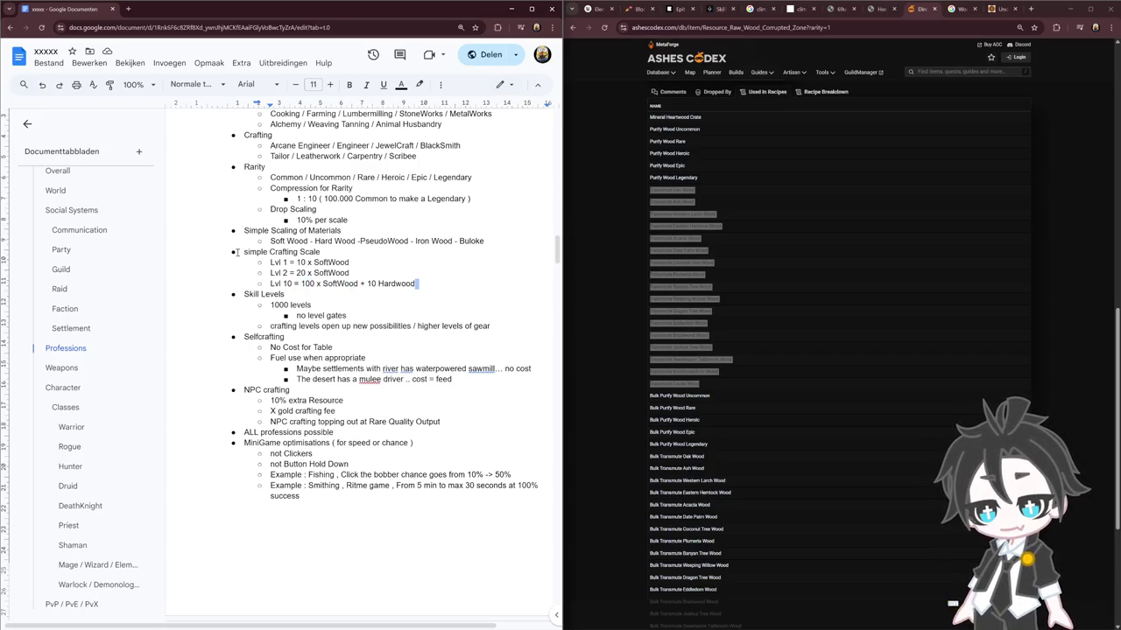
click(238, 252)
key(Delete)
text(S)
Duplicate the Lvl 10 line and renumber the copy as Lvl 20
key(Right)
key(Right)
key(Right)
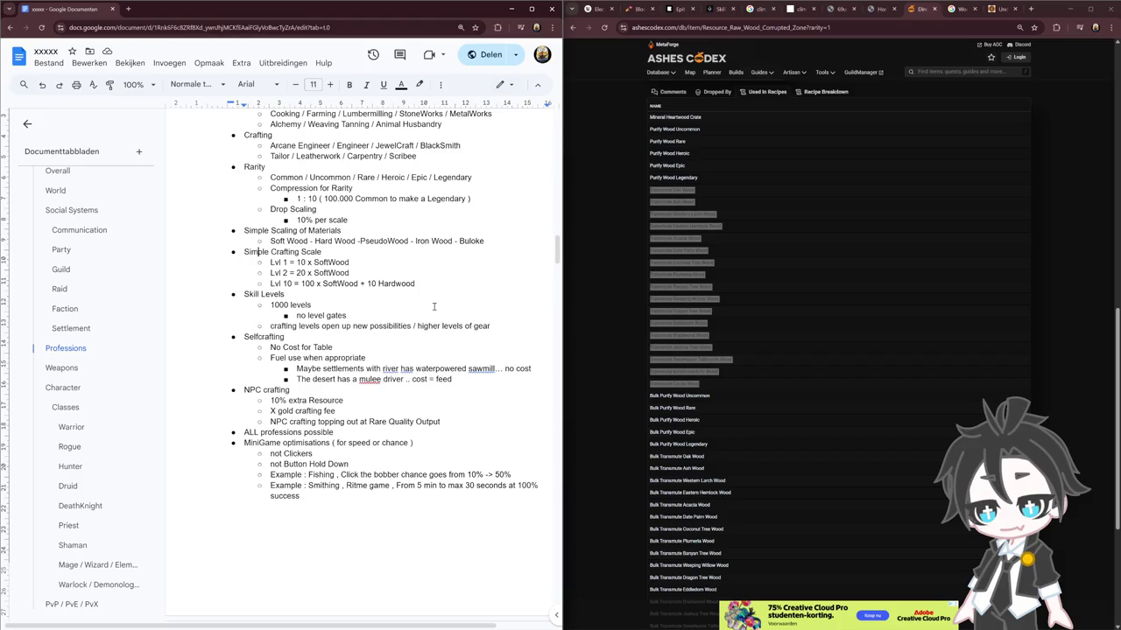
key(shift+End)
key(ctrl+c)
key(End)
key(Return)
key(ctrl+v)
key(Home)
key(Right)
key(Right)
key(Right)
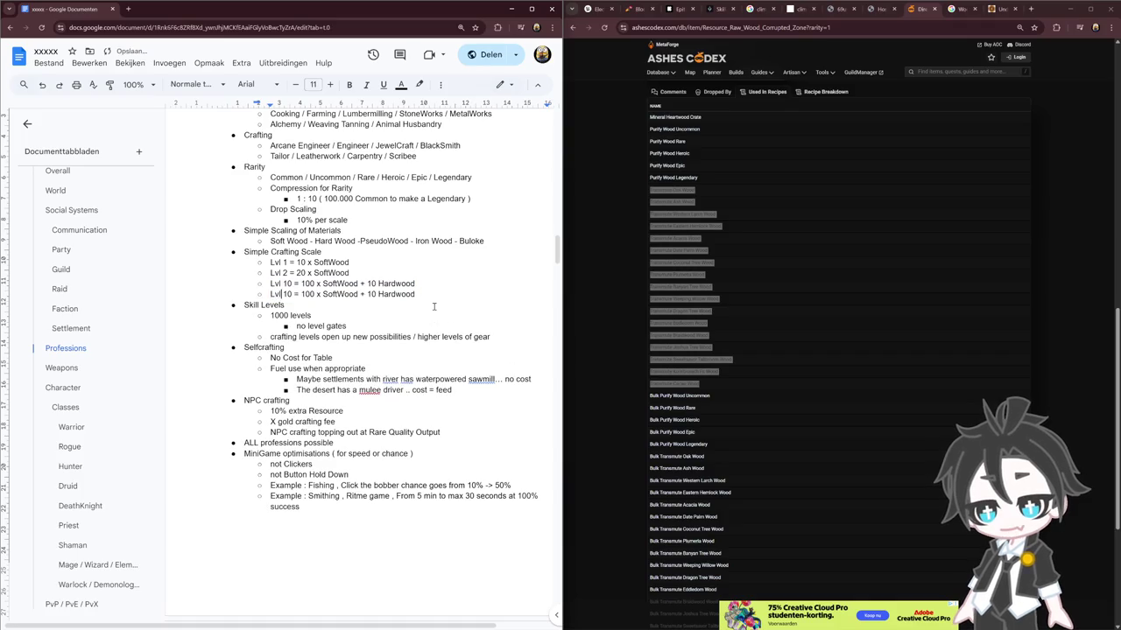
text(2)
Add 'example :' labels before the materials scale line and the Lvl 1 line
key(Up)
key(Up)
key(Up)
key(Home)
text(example :)
key(shift+Home)
key(Down)
key(Down)
key(ctrl+v)
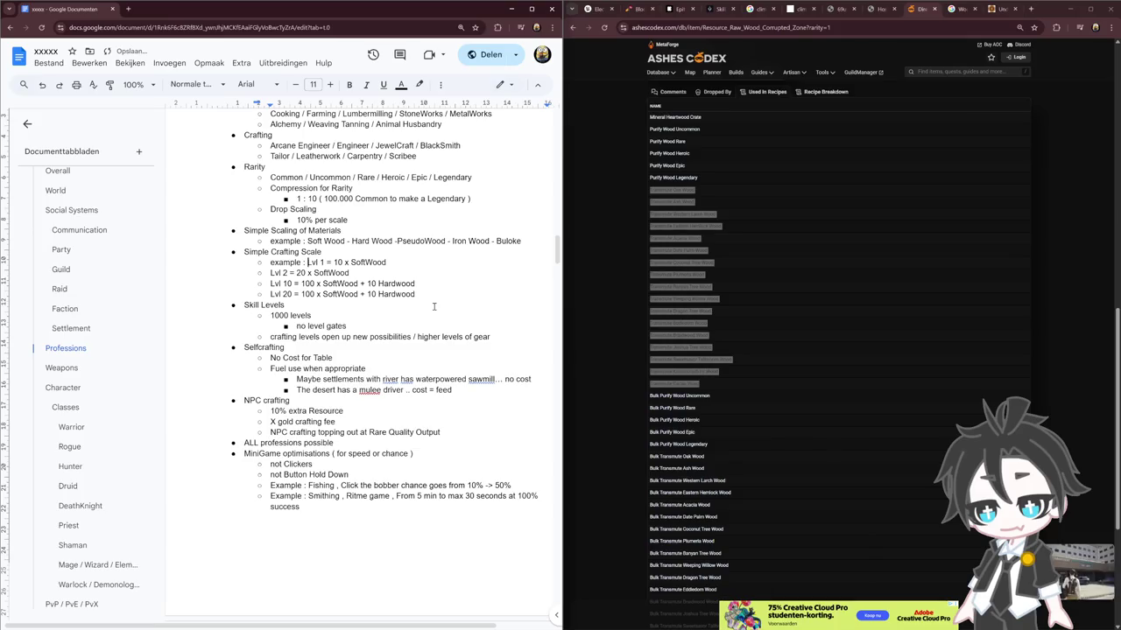
Put the example label on its own line and indent the Lvl 1, 2, 10 and 20 entries under it
key(Return)
key(Tab)
key(Down)
key(Tab)
key(Down)
key(Tab)
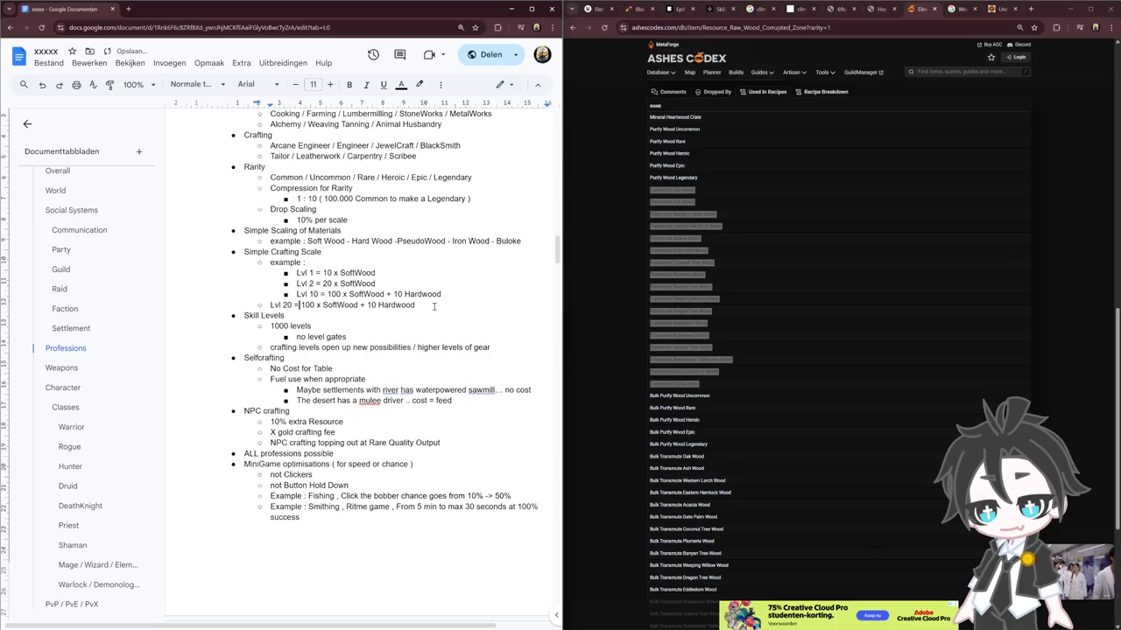
key(Down)
key(Tab)
key(shift+End)
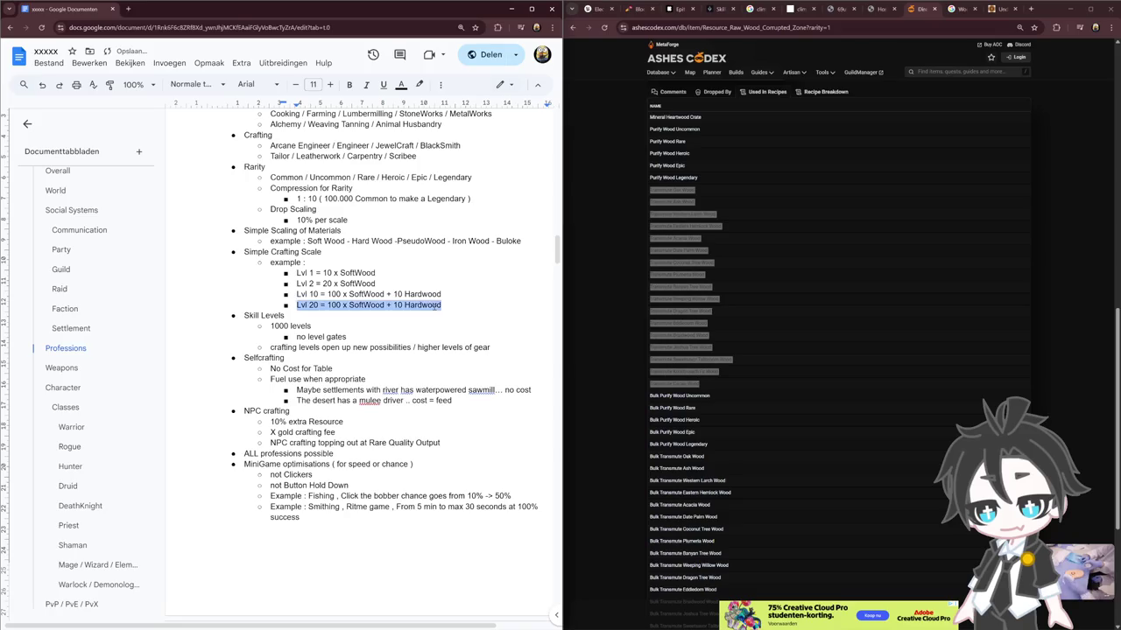
Duplicate the Lvl 20 line and renumber the copy as Lvl 30
key(Return)
key(ctrl+z)
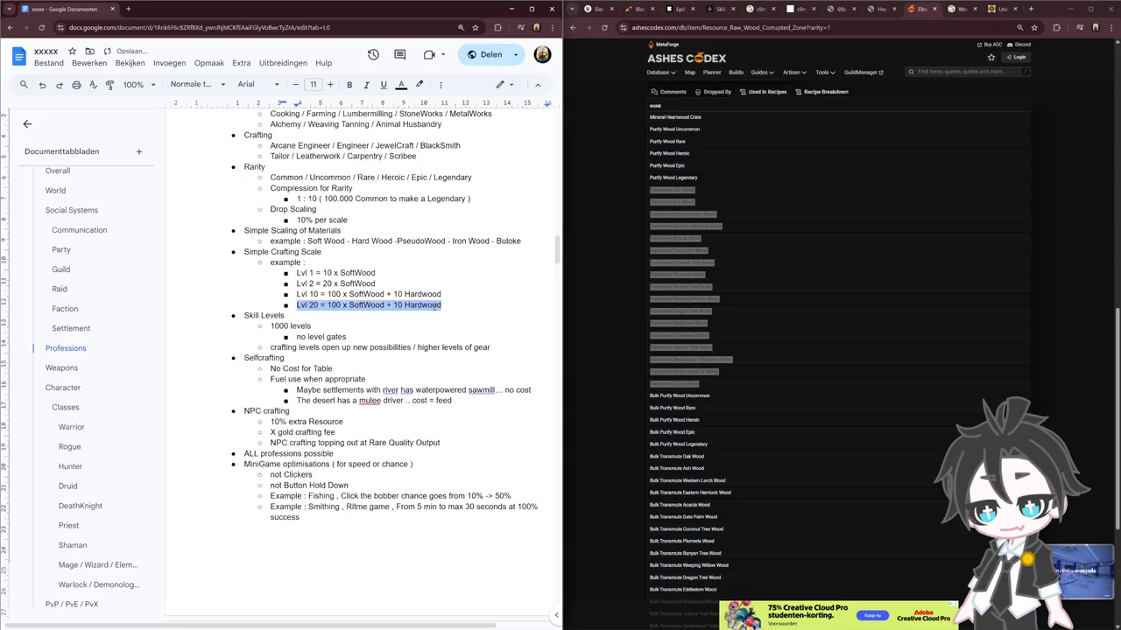
key(End)
key(Return)
key(ctrl+v)
key(Home)
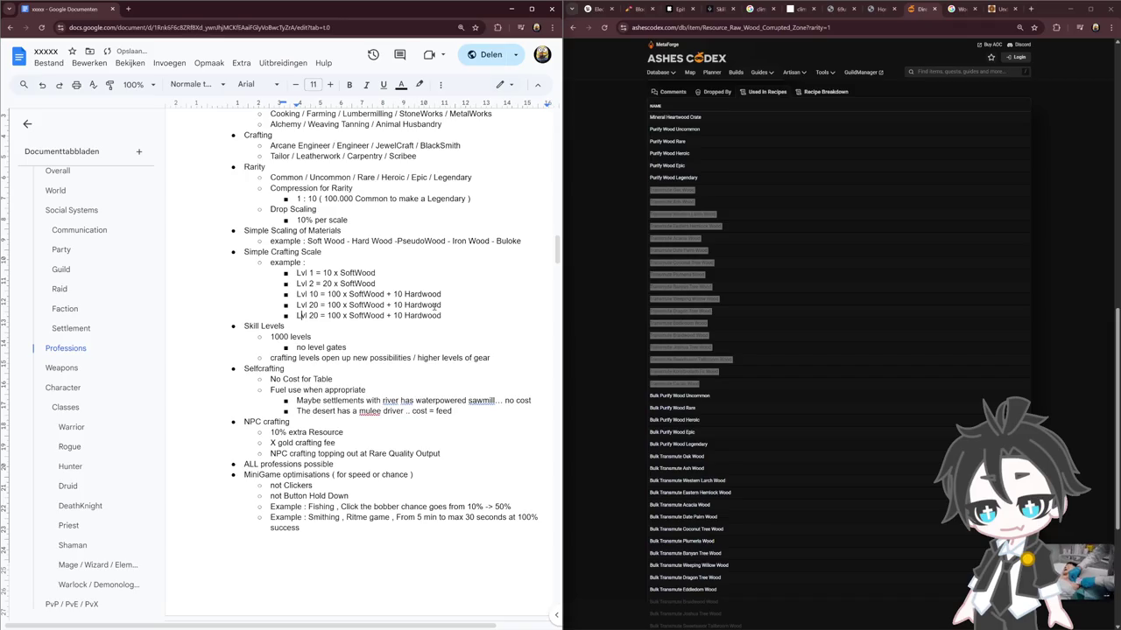
key(Delete)
text(3)
Raise the Lvl 30 costs to 1000 SoftWood and 100 Hardwood
key(Right)
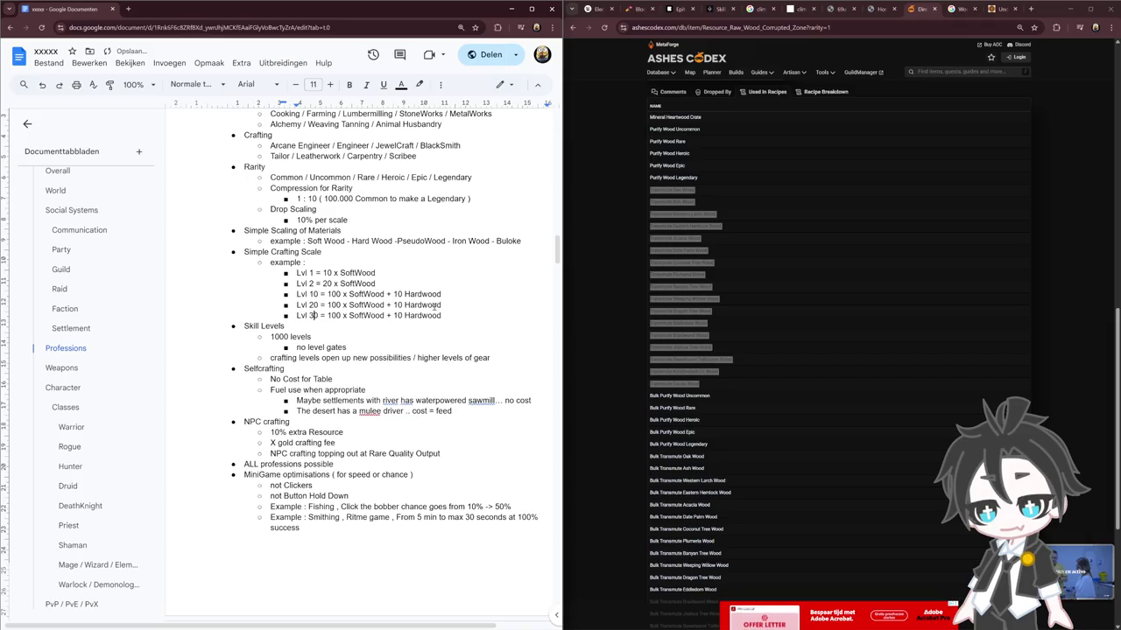
key(Right)
key(Right)
key(Right)
key(Right)
key(Right)
key(Right)
text(0)
key(Right)
key(Right)
key(Right)
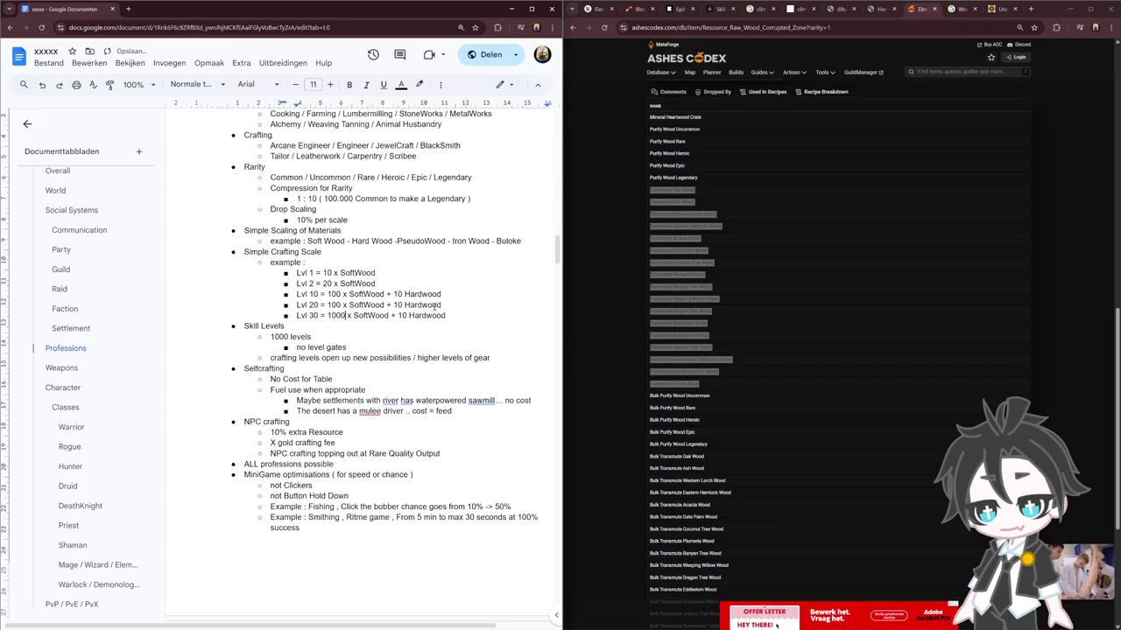
key(End)
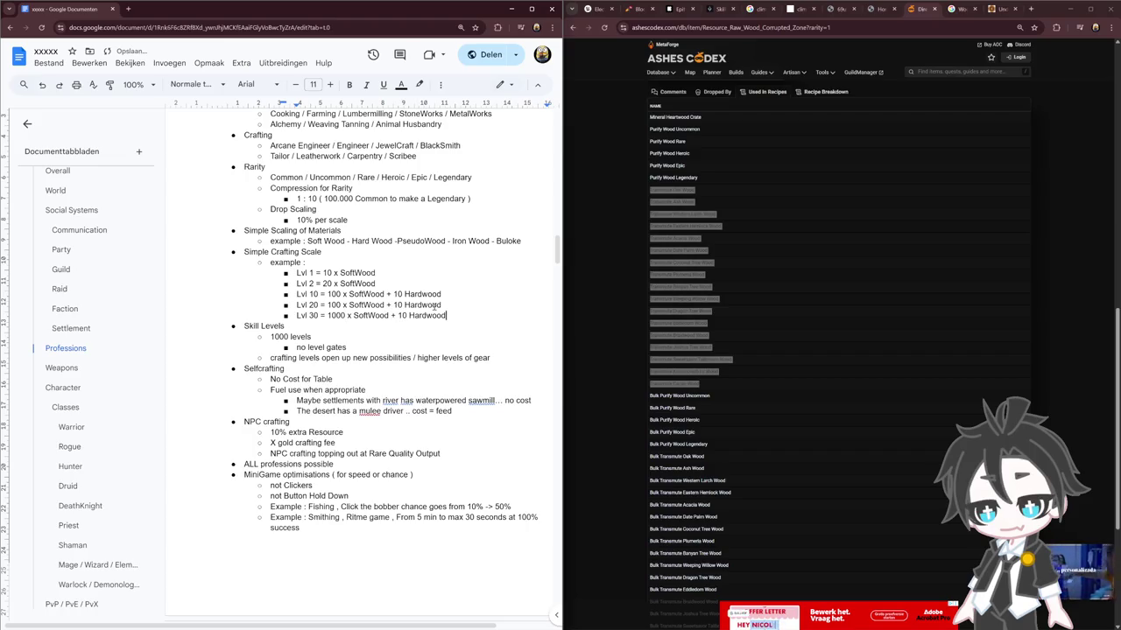
key(Left)
key(Left)
key(Left)
text(0)
key(End)
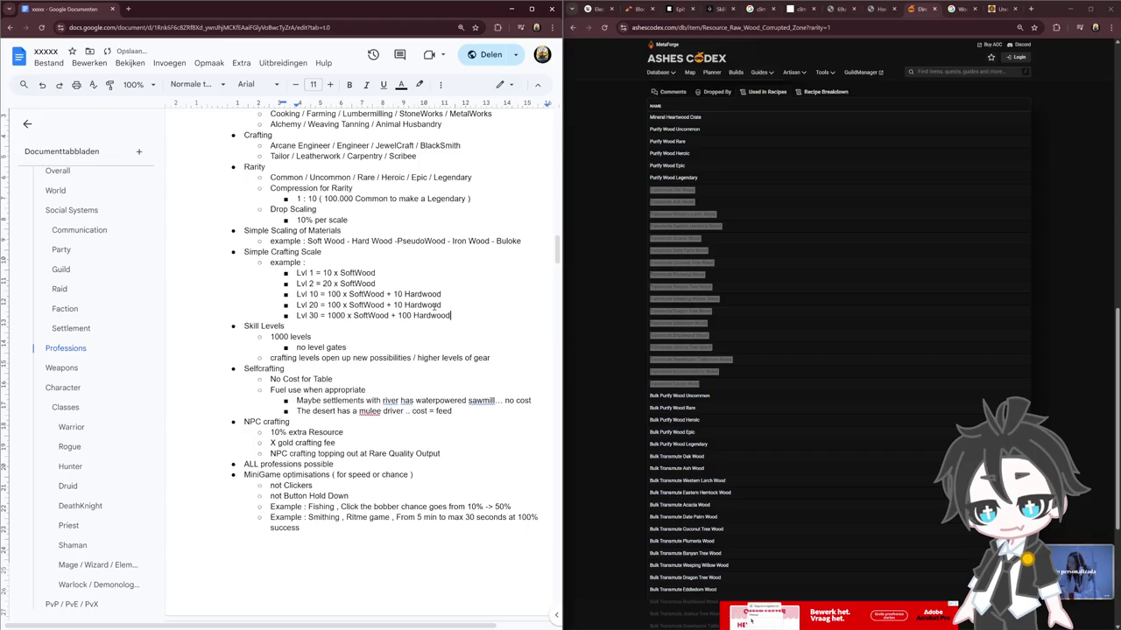
key(Left)
key(Left)
key(Left)
Append 'x Hardwood + 10 Pseudowood' to the Lvl 30 example and adjust the Lvl 20 amounts
text(x Hardwood + )
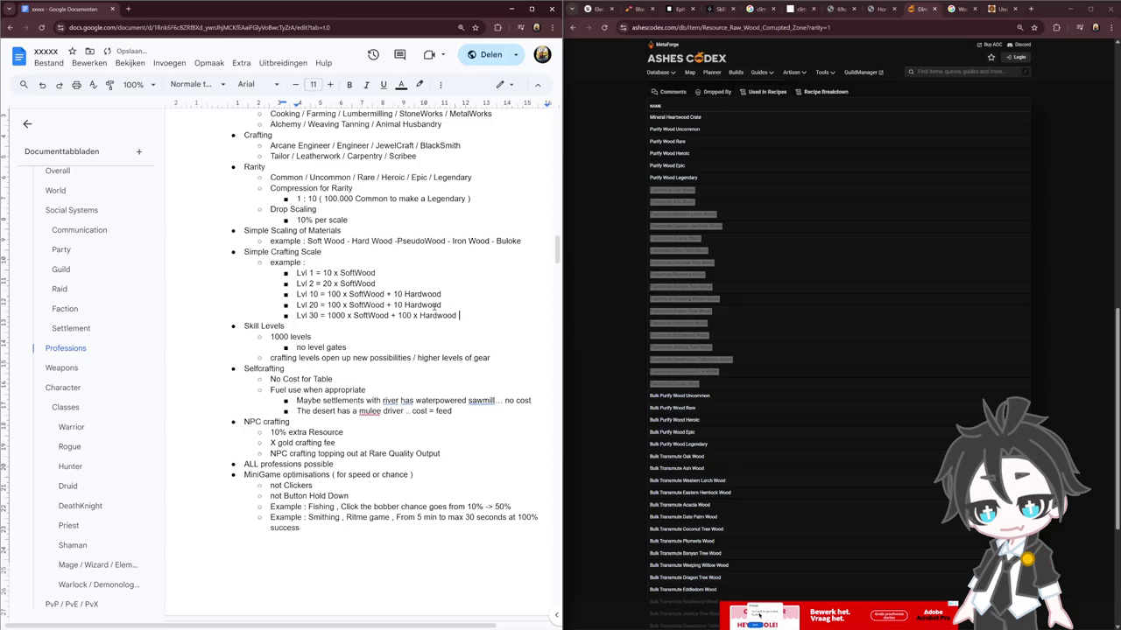
text(10 Pseudowood)
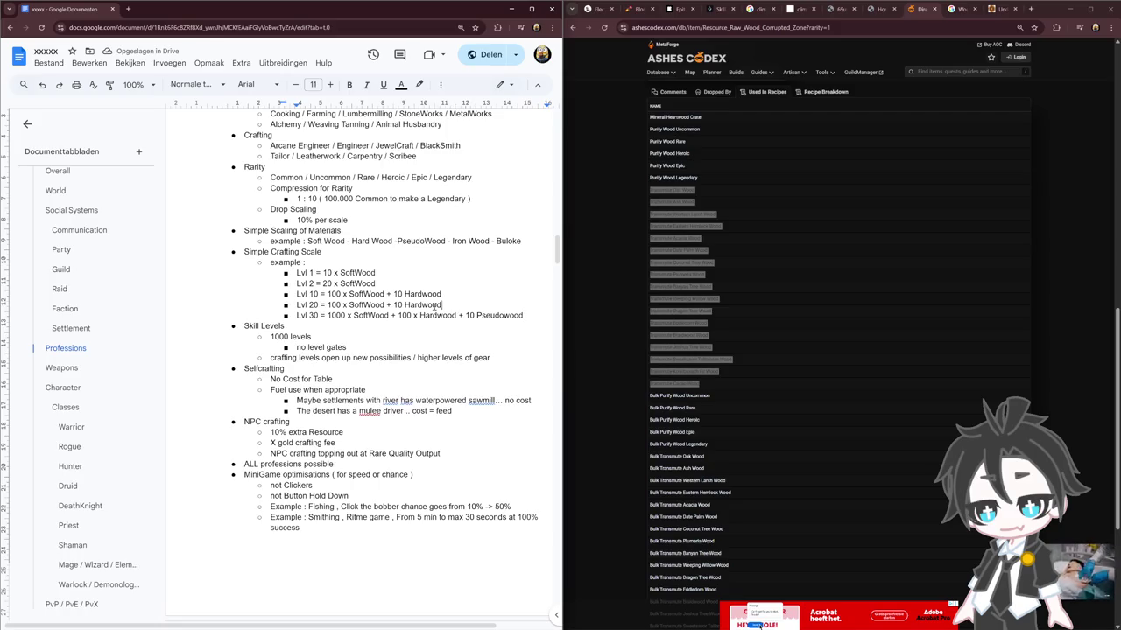
key(Right)
key(Right)
key(Right)
key(Right)
key(Delete)
text(2)
key(Right)
key(Right)
key(Right)
key(Right)
key(Right)
key(Right)
key(BackSpace)
text(2)
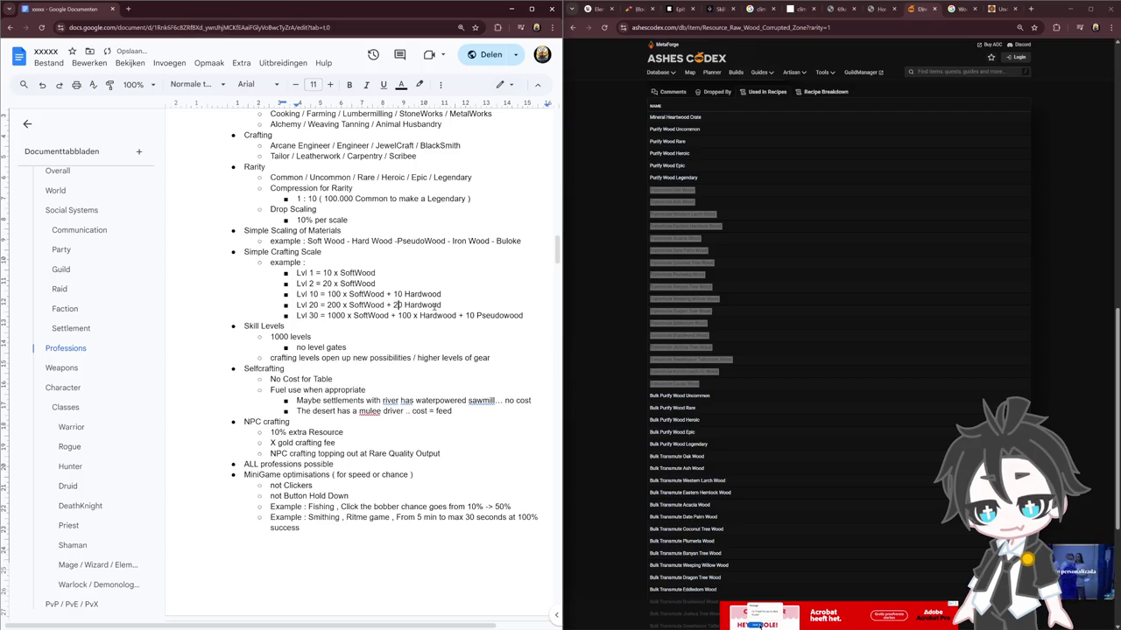
Delete the Lvl 30 start so 10 Pseudowood joins Lvl 20, and set Hardwood to 100
key(Right)
key(Right)
key(Right)
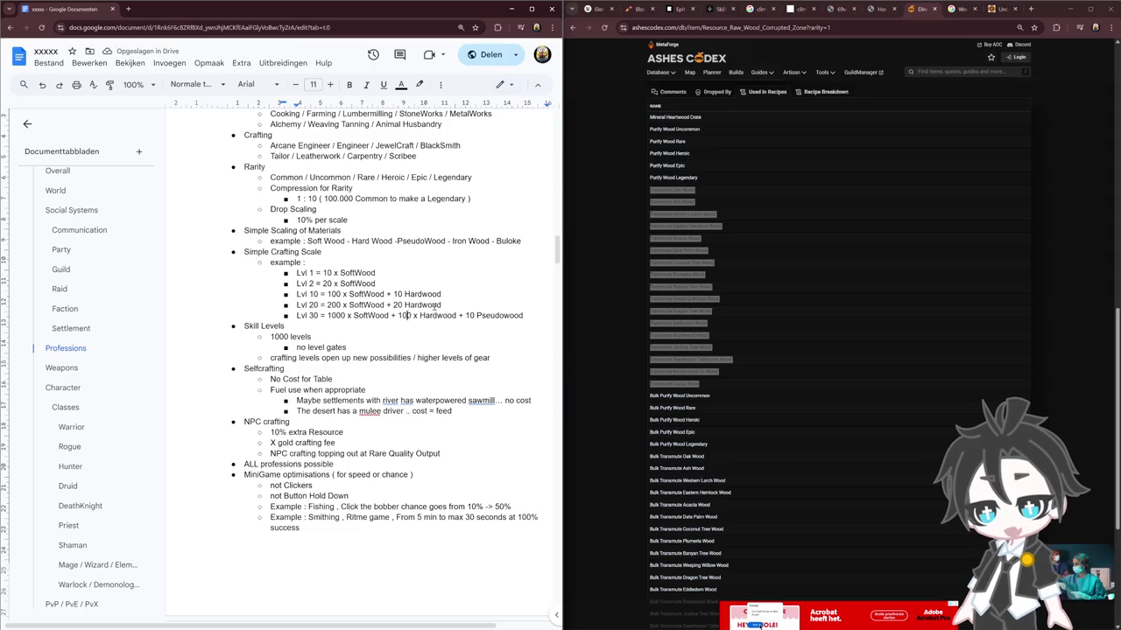
shift+click(440, 304)
key(BackSpace)
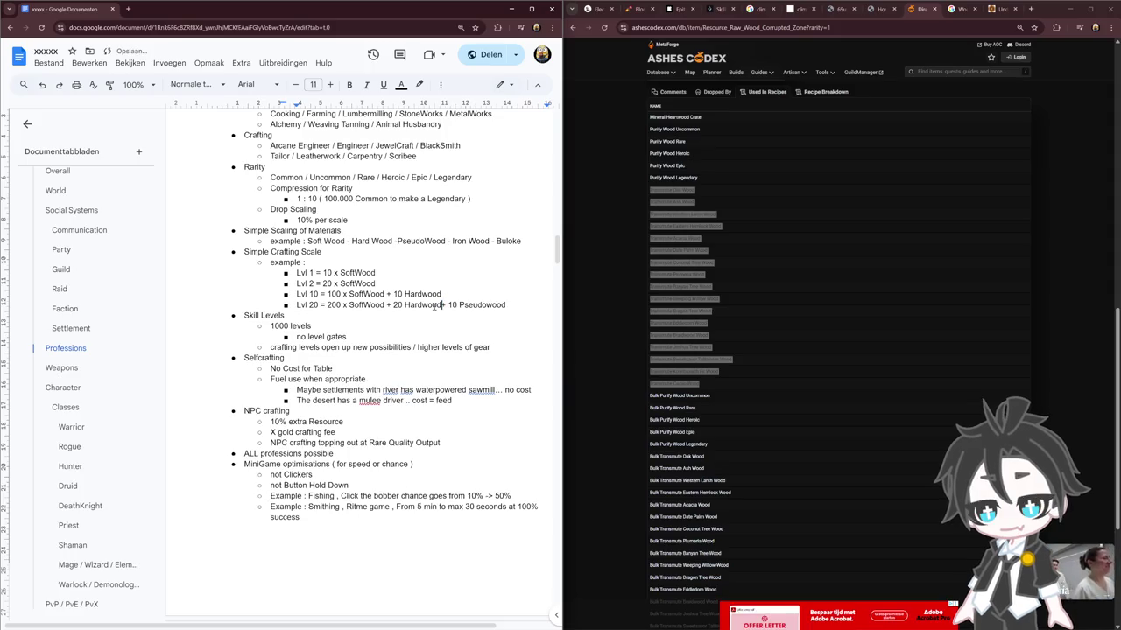
key(Left)
key(Left)
key(Left)
key(Delete)
text(10)
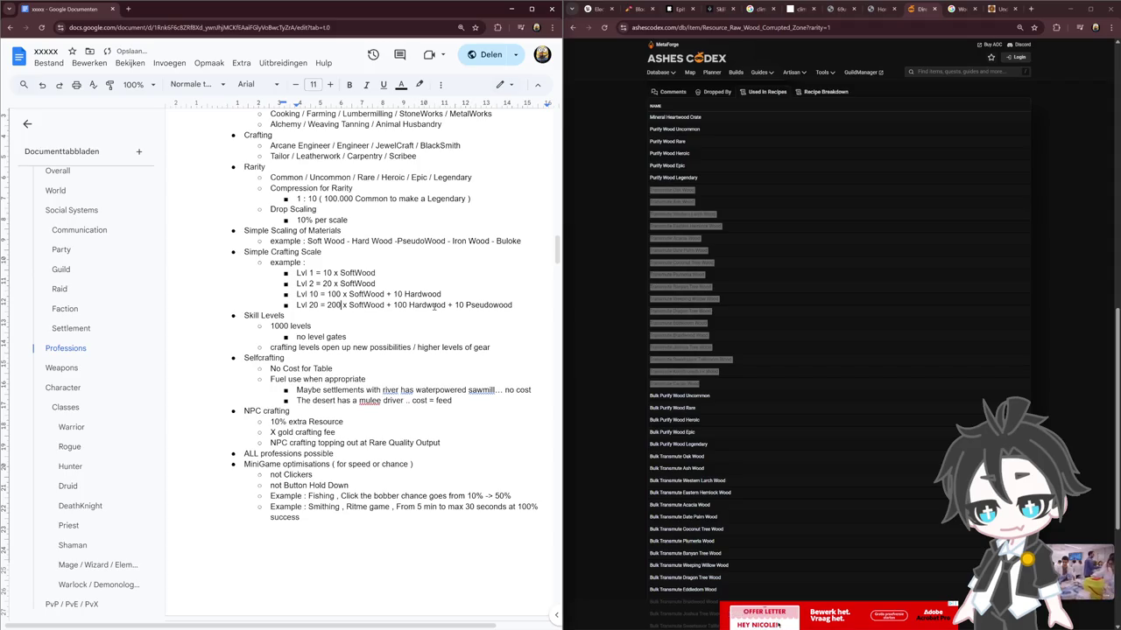
Set the Lvl 20 SoftWood amount to 100 and insert a blank sub-point above the example
key(Left)
key(Left)
key(Left)
key(BackSpace)
key(BackSpace)
key(BackSpace)
text(1000)
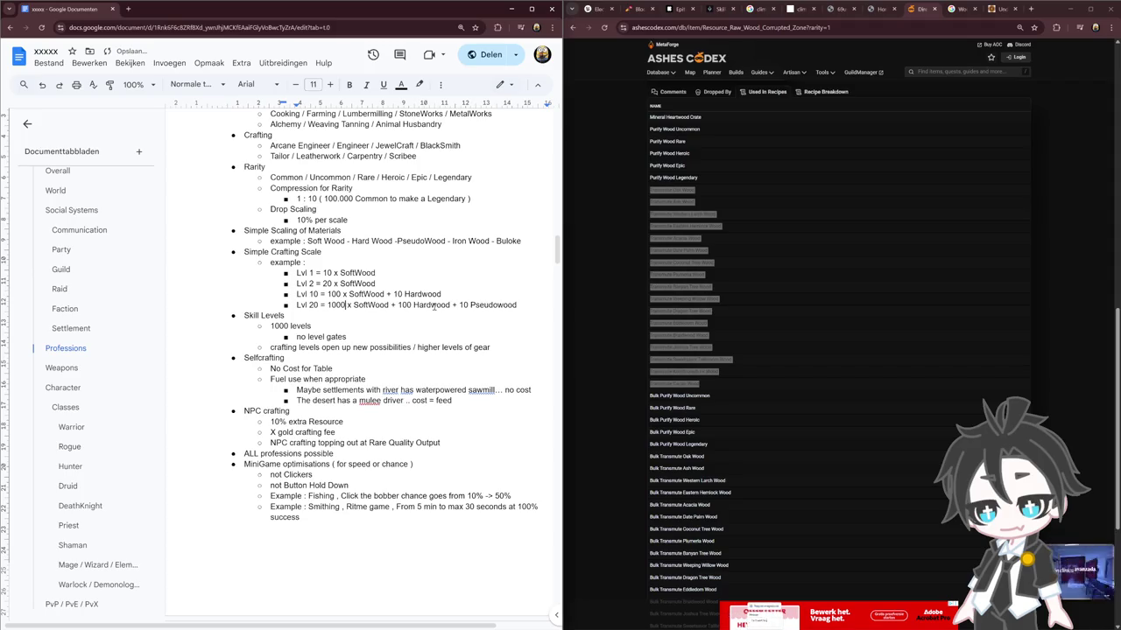
key(BackSpace)
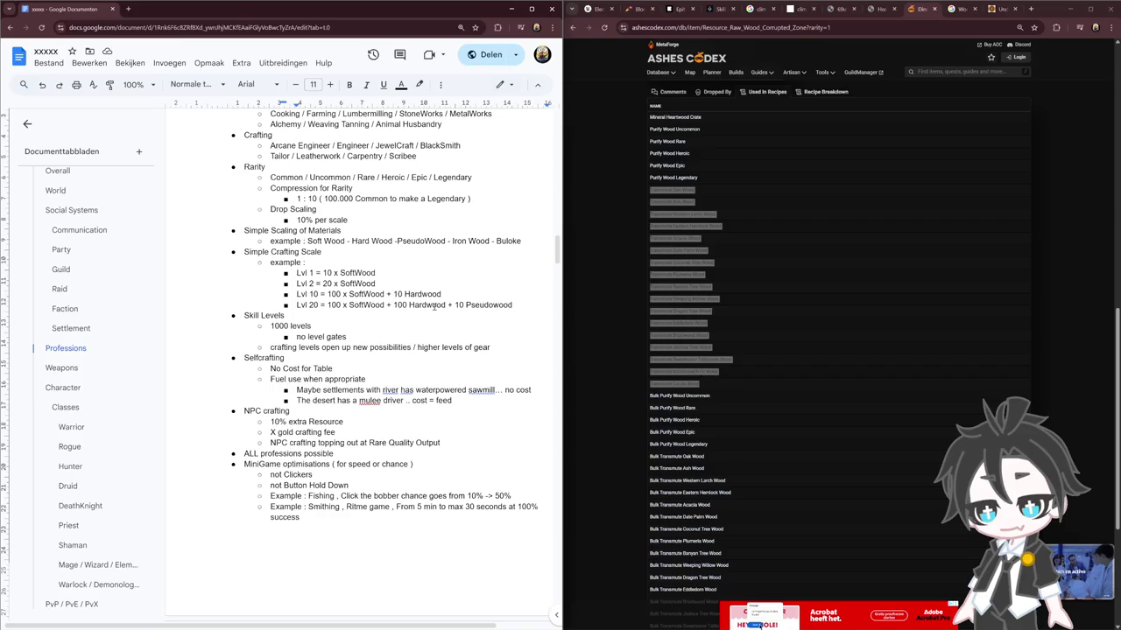
key(Home)
key(Return)
Write 'every level increases number of materials needed ...' on the new sub-point
key(Up)
text(every level increases )
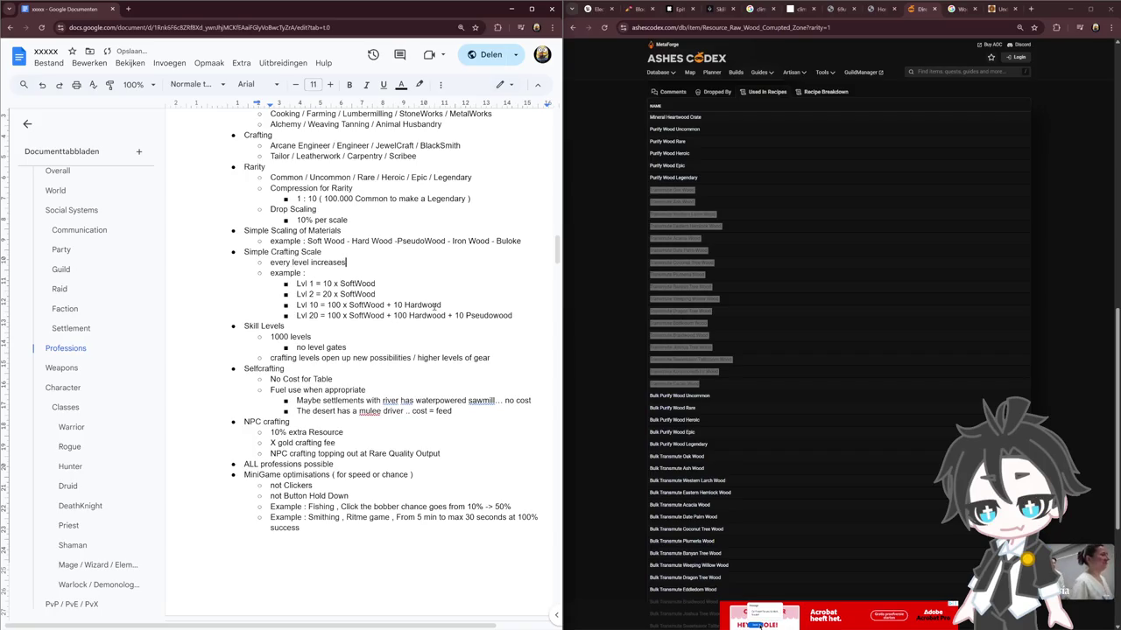
text(number )
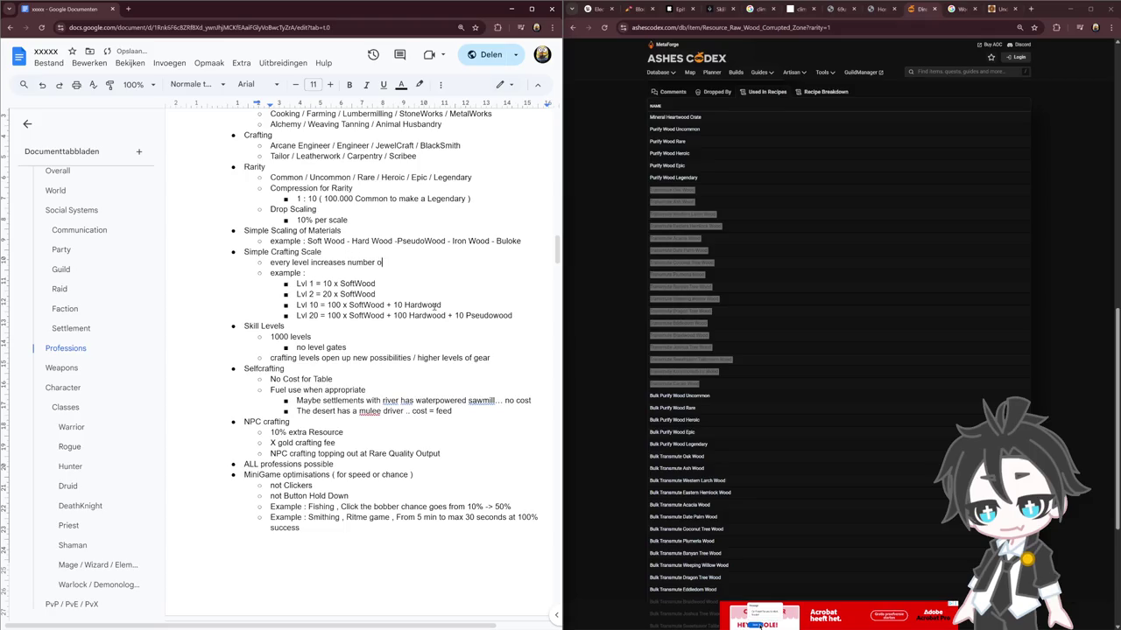
text(of meter)
key(BackSpace)
key(BackSpace)
key(BackSpace)
key(BackSpace)
text(aterials needed ... )
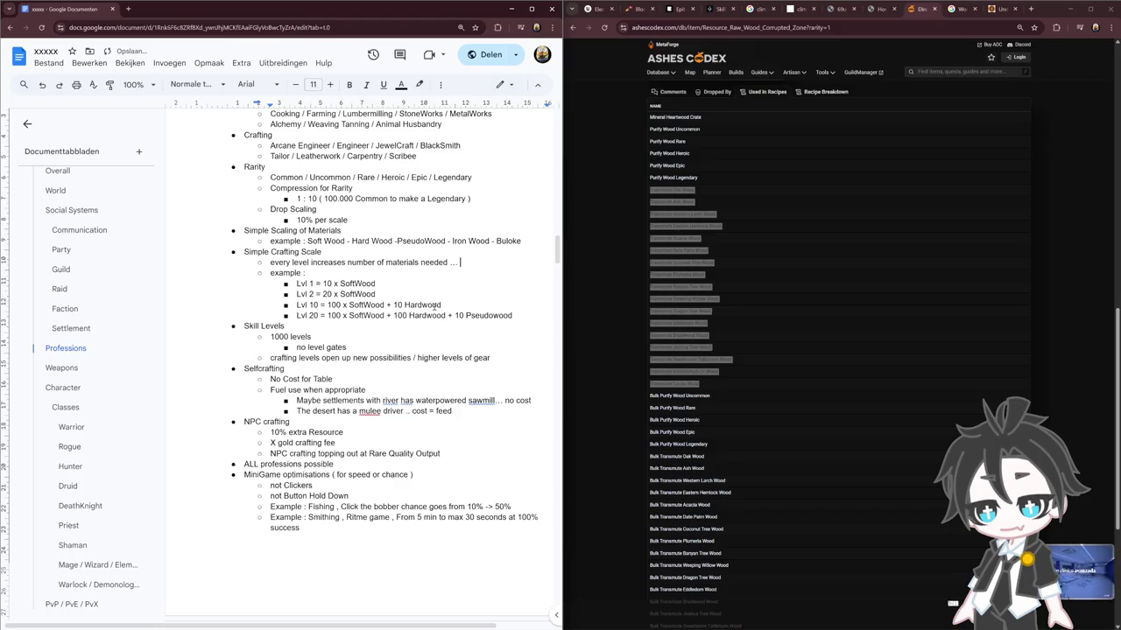
text(w)
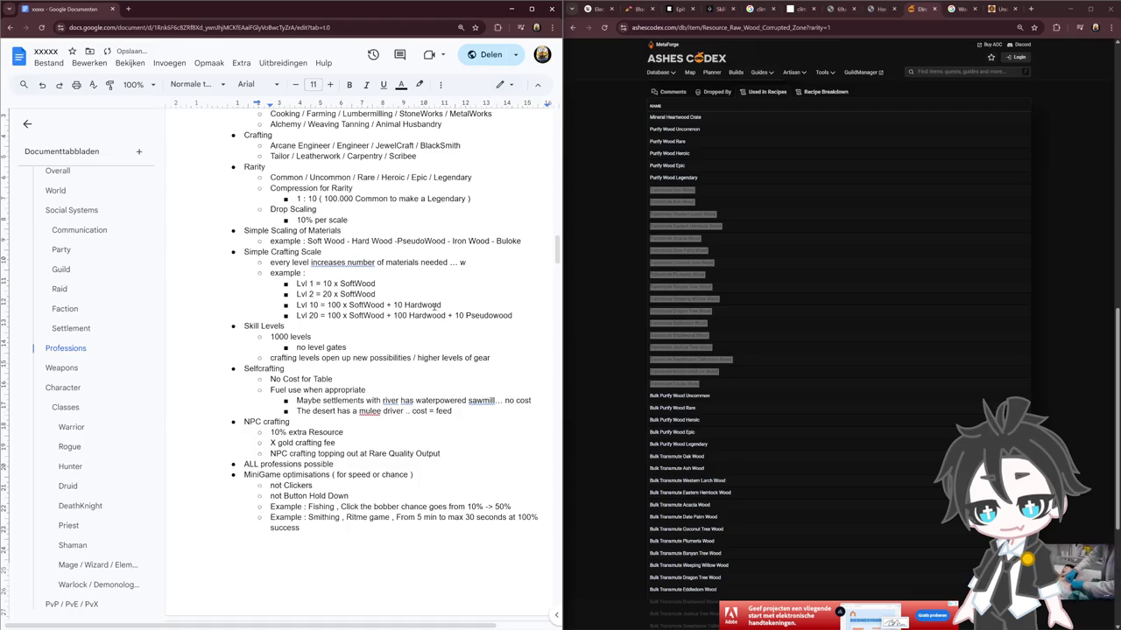
key(BackSpace)
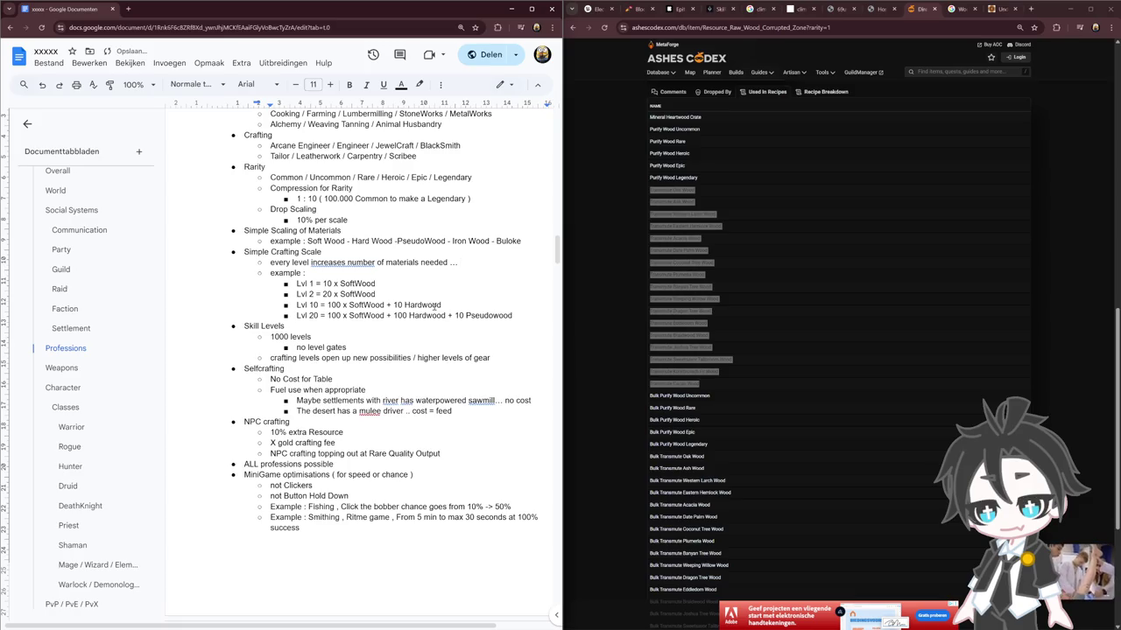
Add indented sub-points 'minimum of X' and 'maximum of X * 10' beneath it
key(Return)
key(Tab)
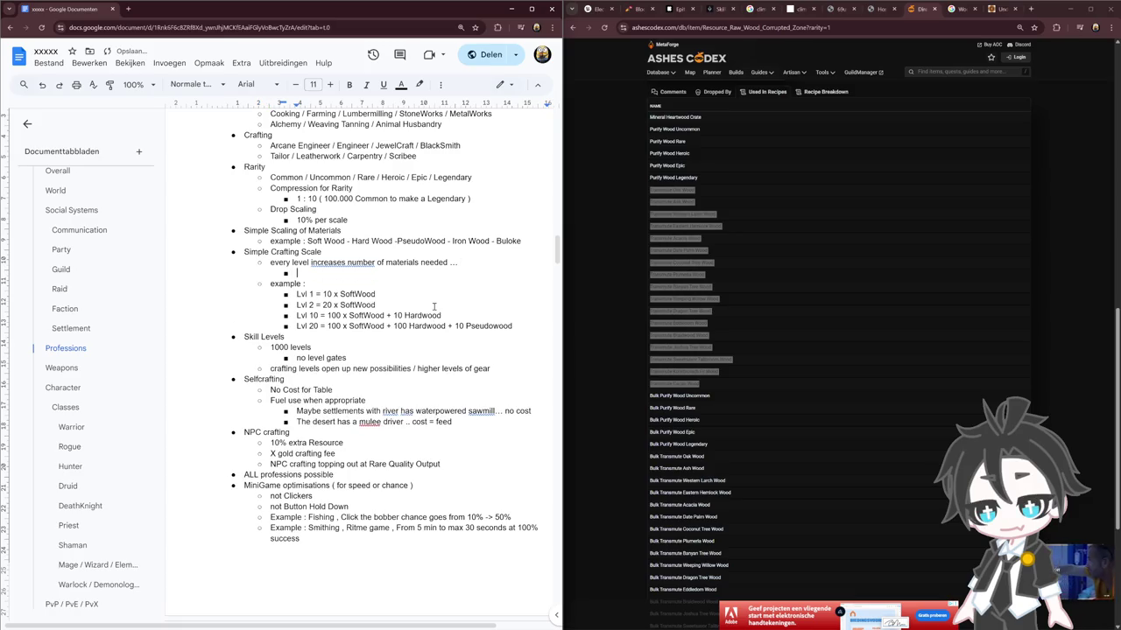
text(mim)
key(BackSpace)
text(nimum )
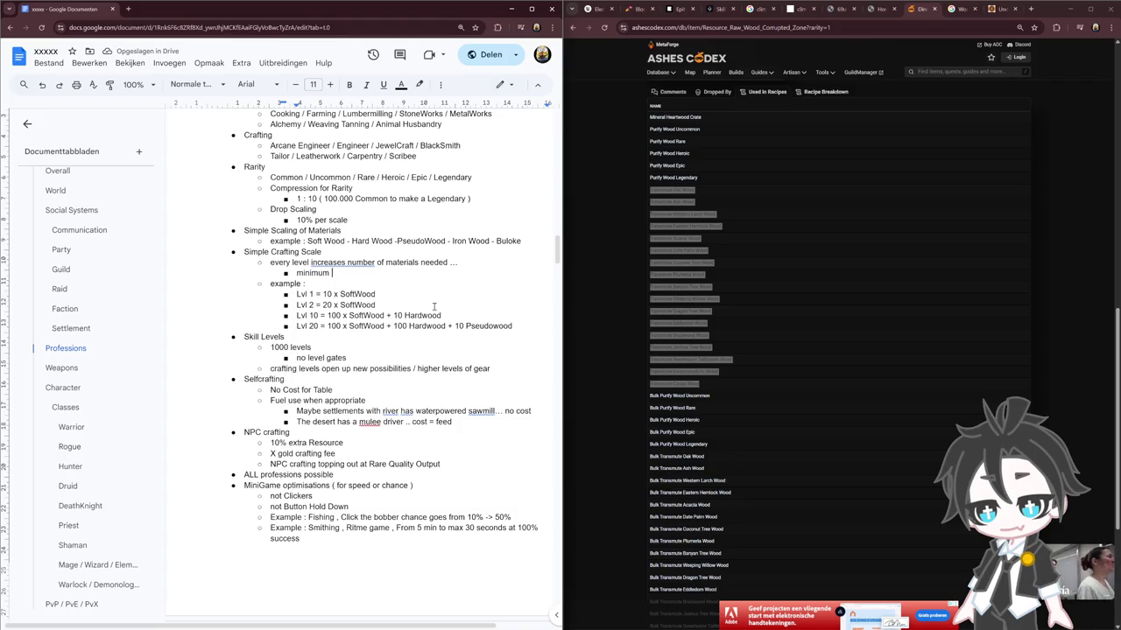
text(of X)
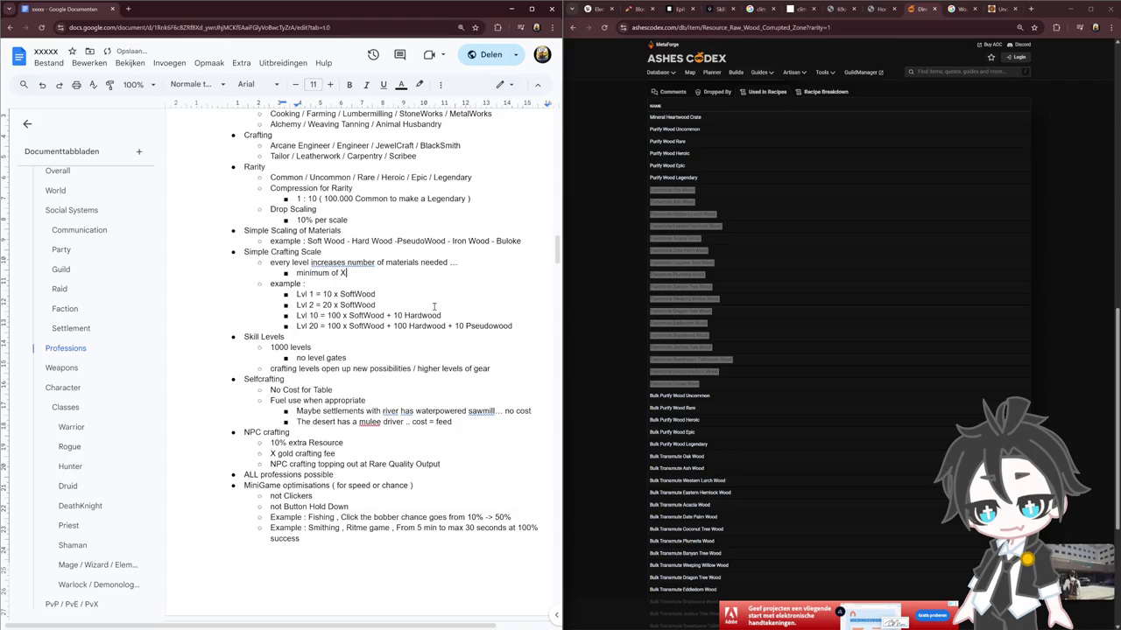
key(Return)
text(maxi)
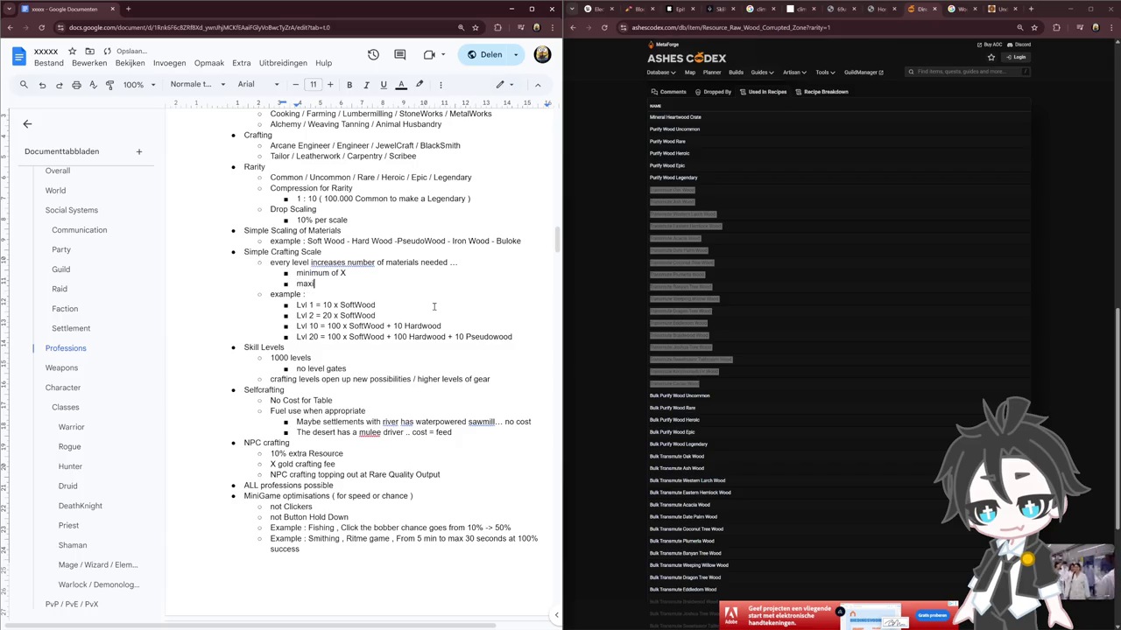
text(mum of )
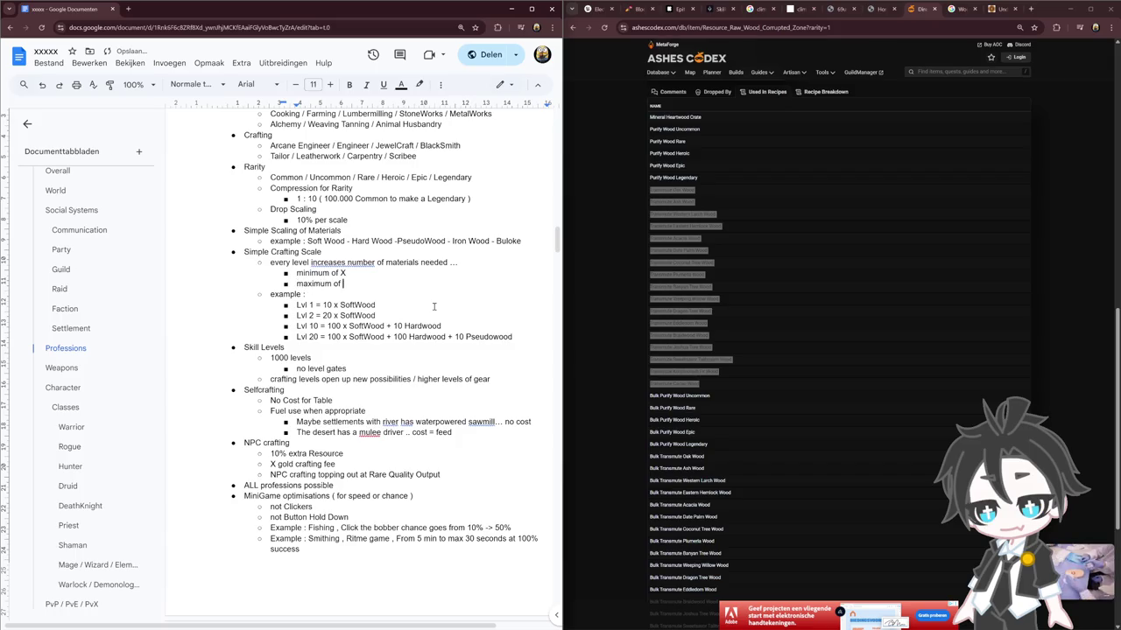
text(X)
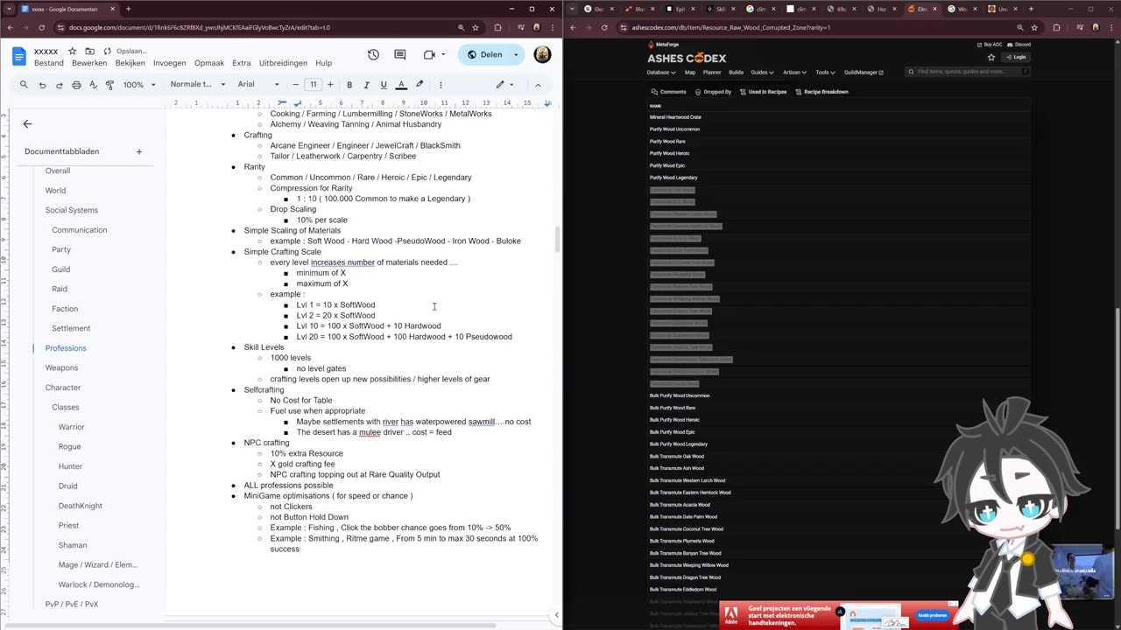
text( * 10)
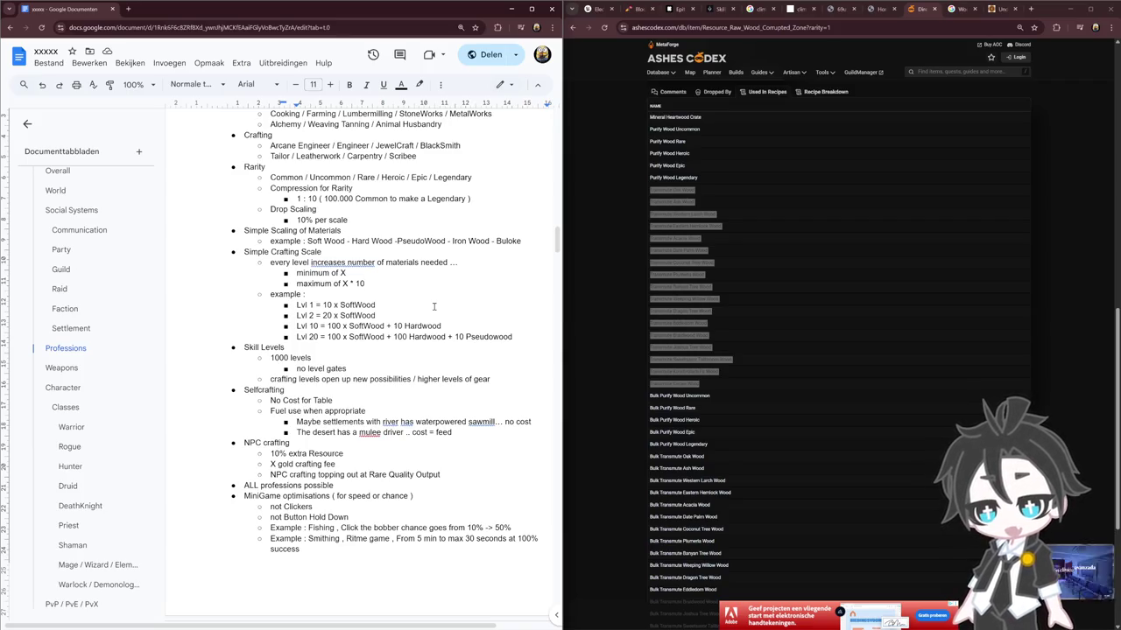
triple_click(372, 305)
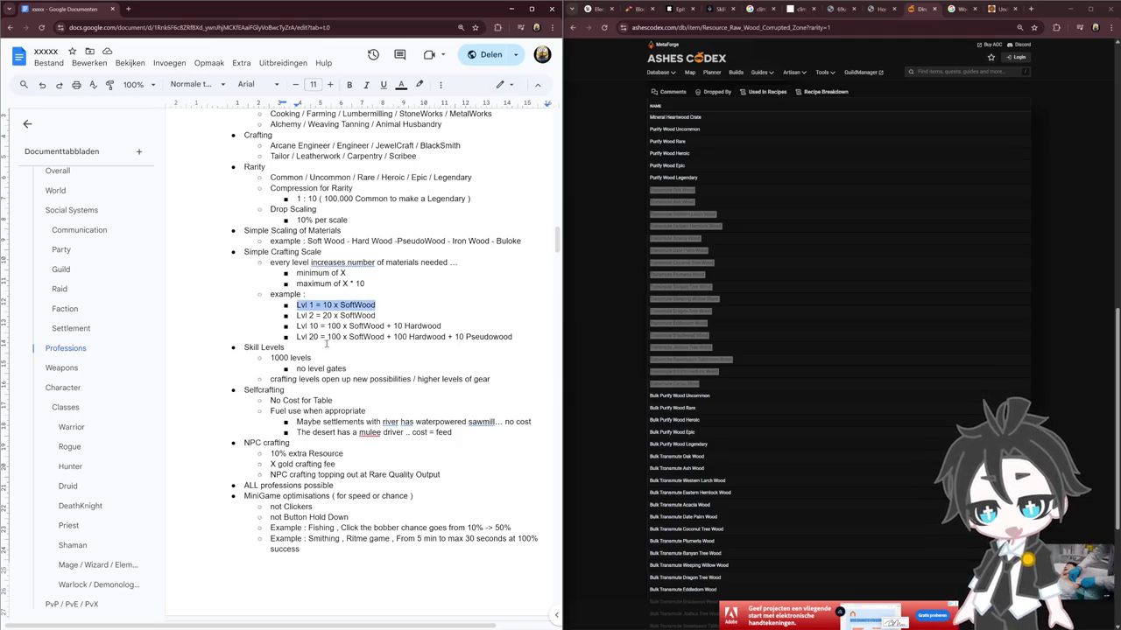
click(392, 291)
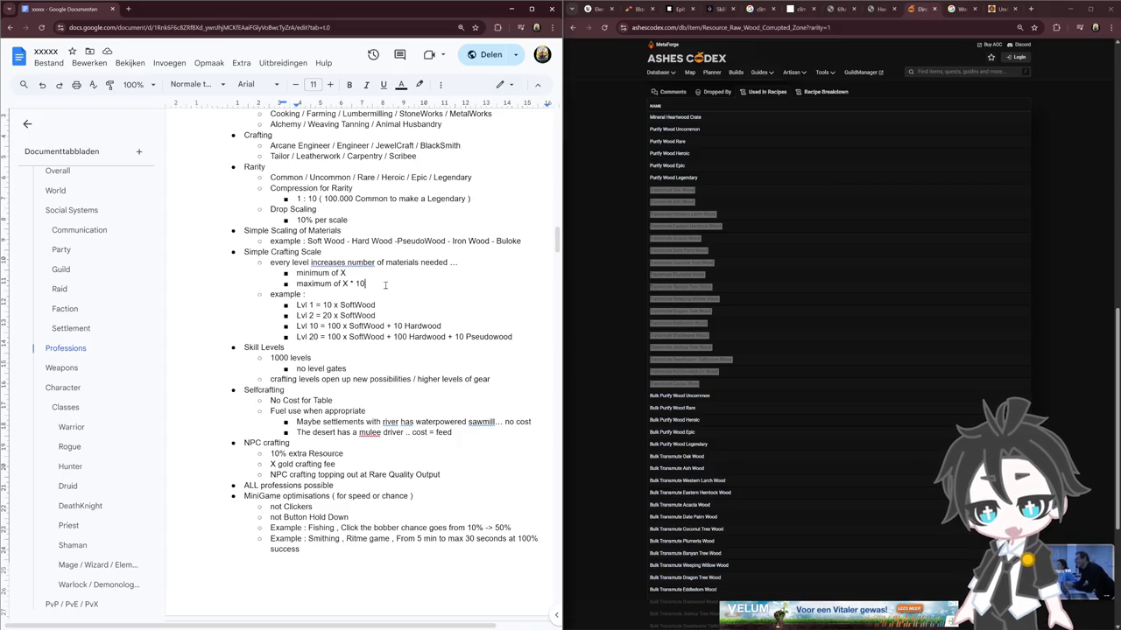
Add the point 'Choice of level based on what bracket it falls into' after the Lvl 20 example
key(Down)
key(Return)
key(shift+Tab)
key(shift+Tab)
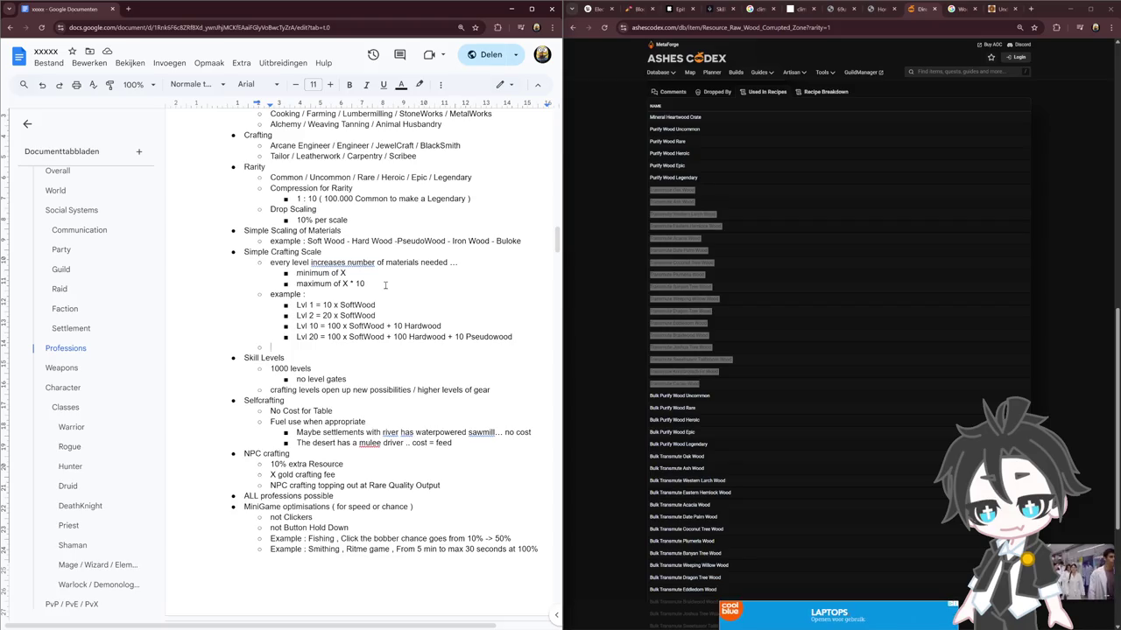
text(choice )
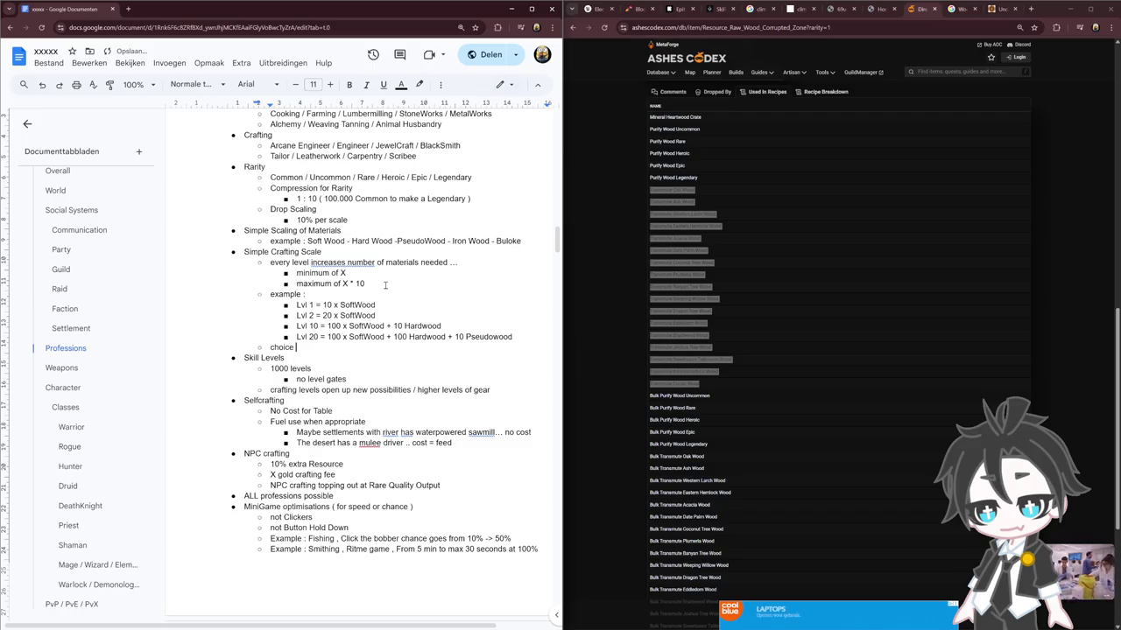
text(of level based on)
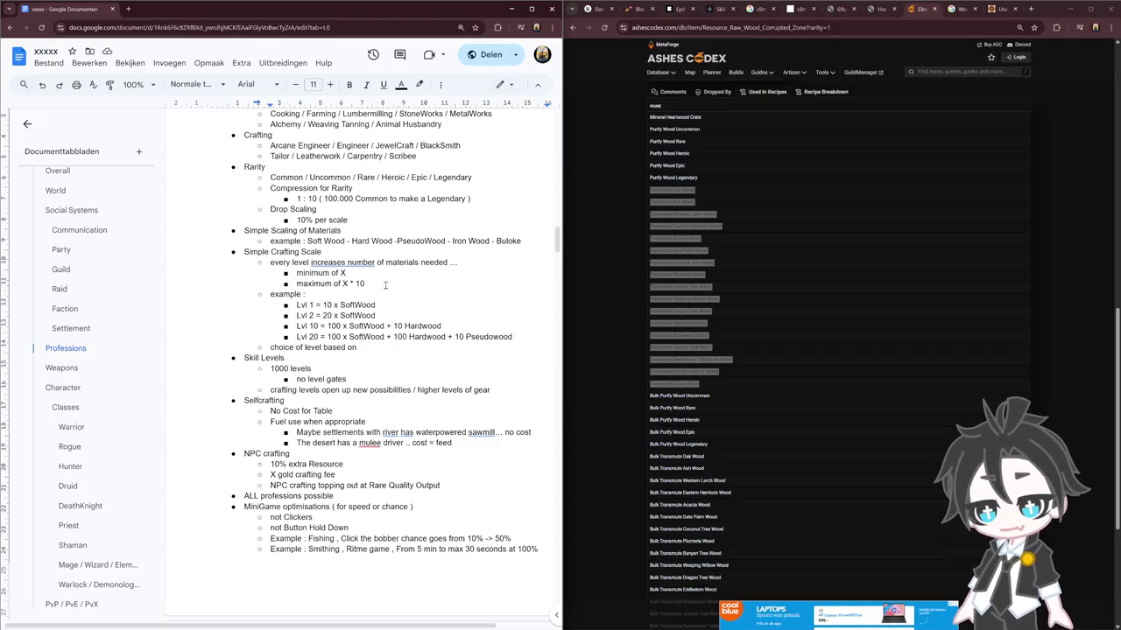
text(Minimum)
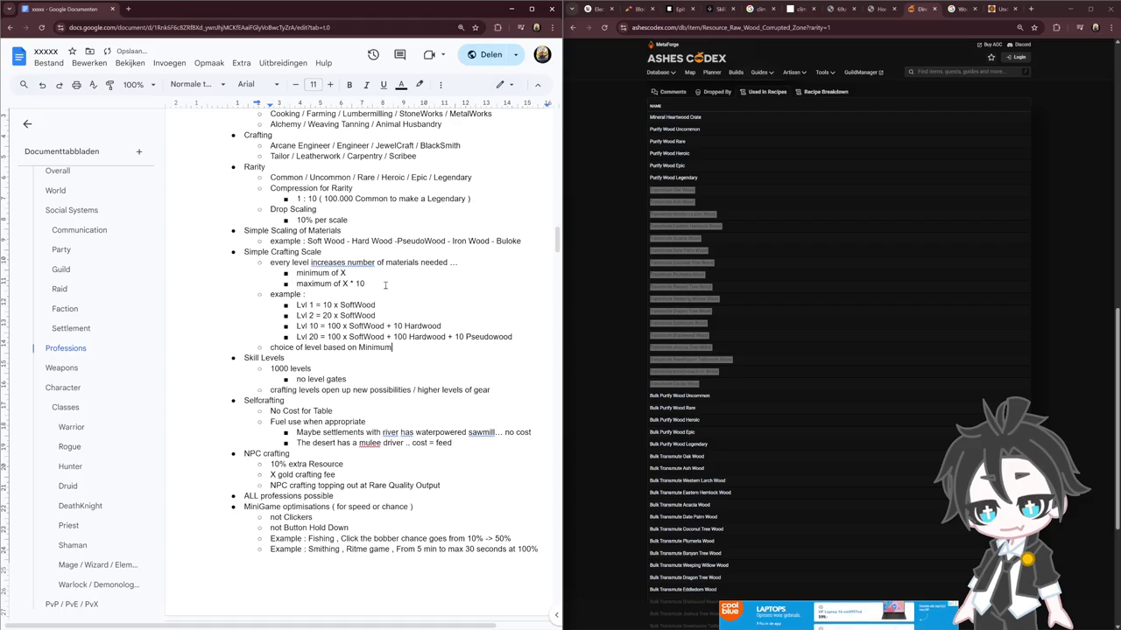
key(Home)
text(C)
key(Delete)
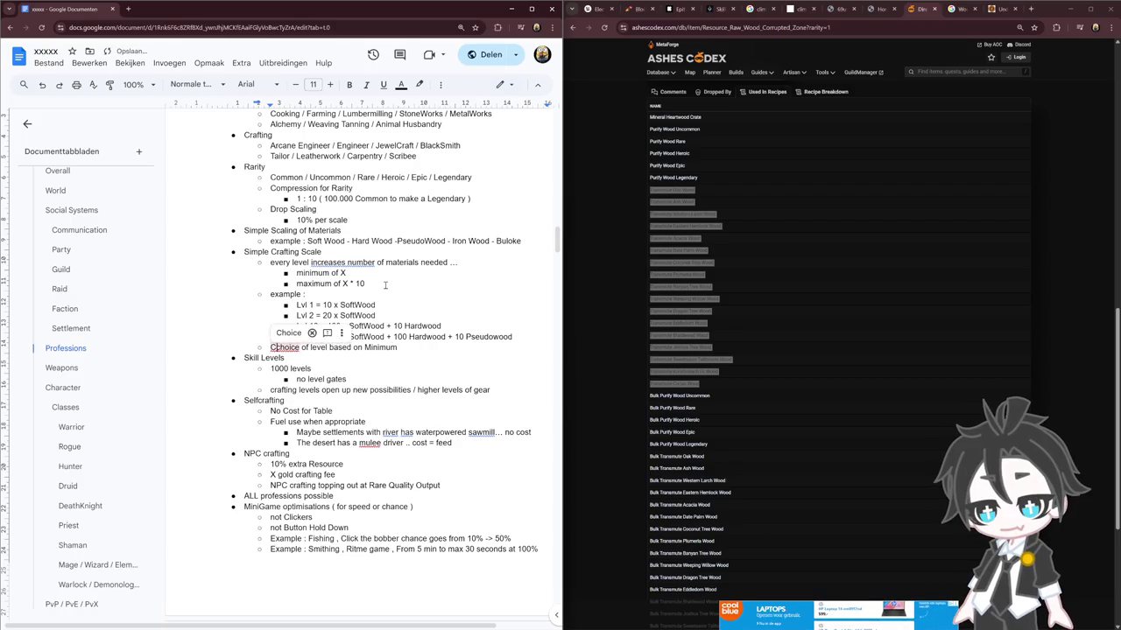
key(End)
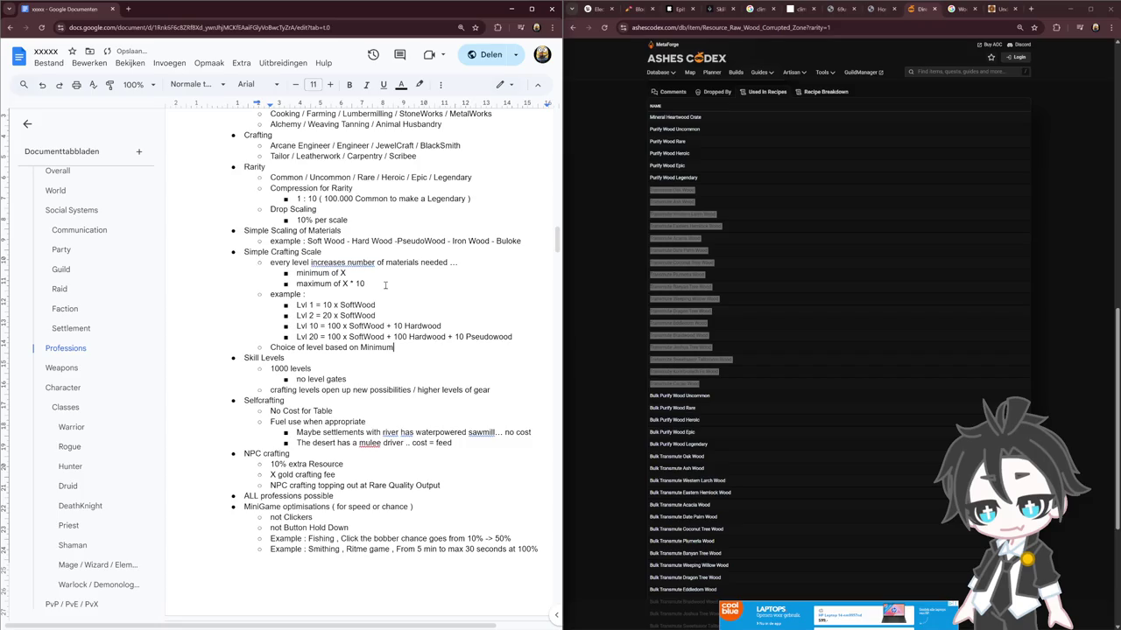
key(BackSpace)
key(BackSpace)
key(BackSpace)
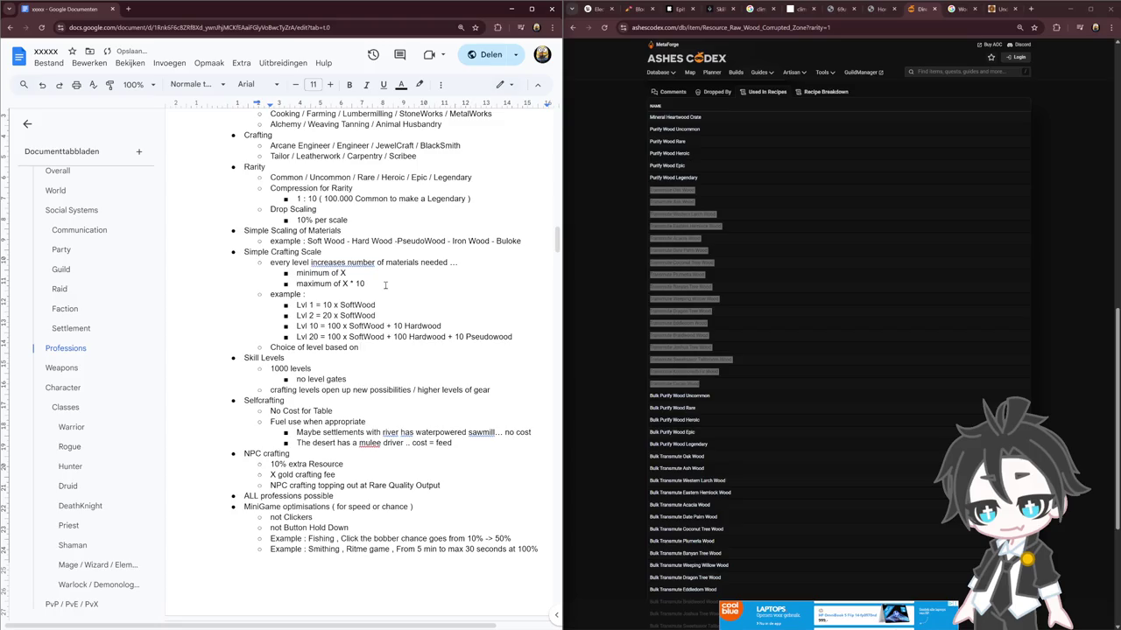
text(what b)
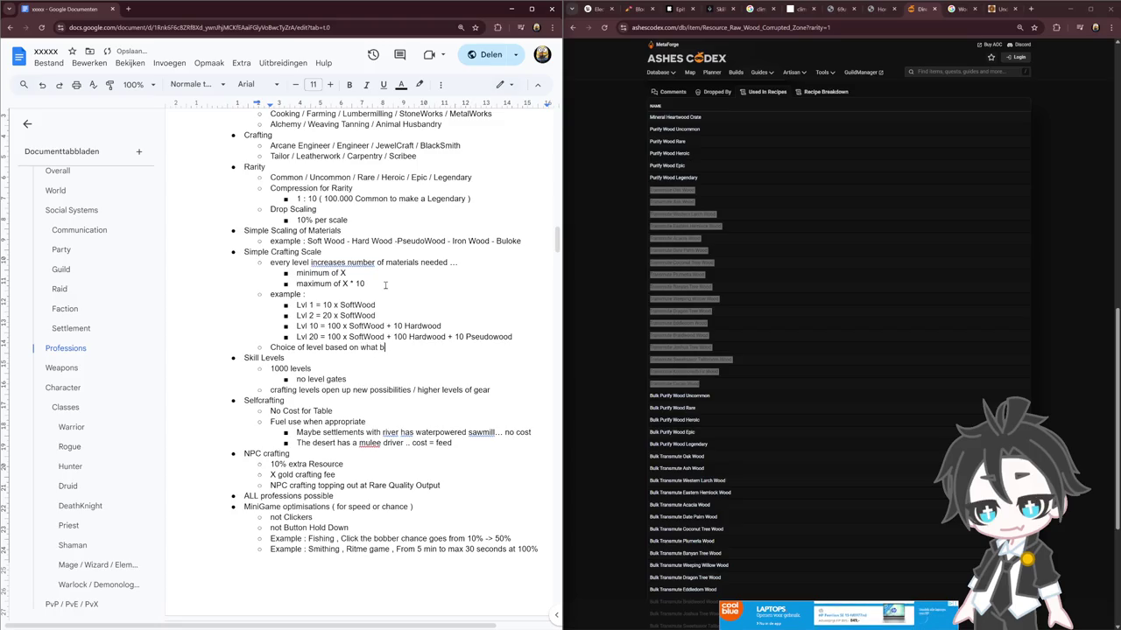
text(racket it f)
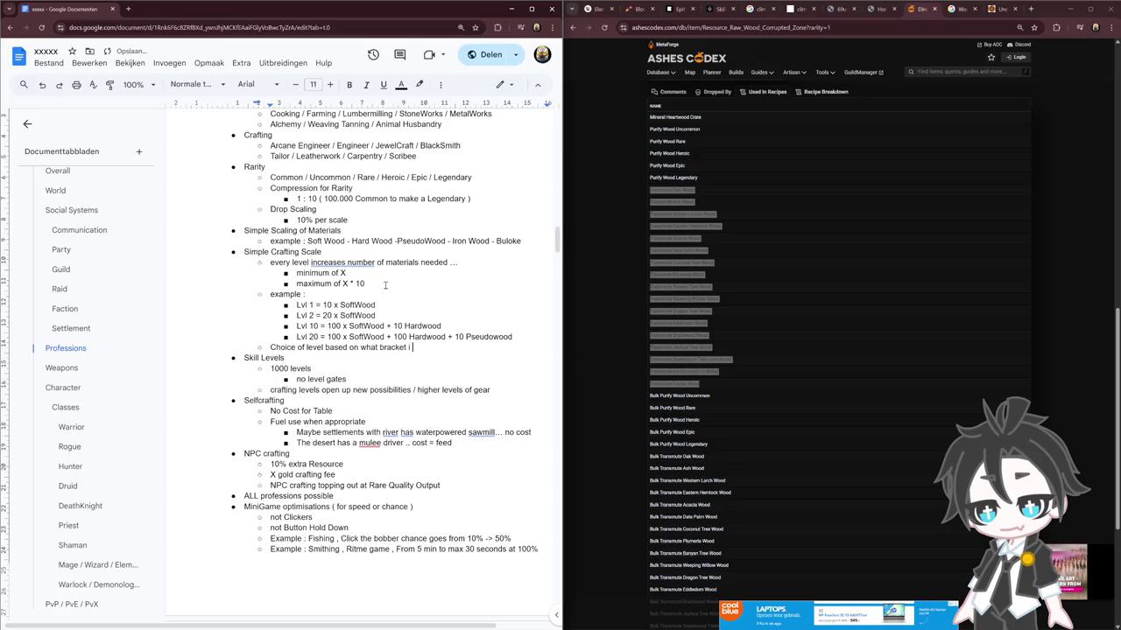
text(alls)
text( into)
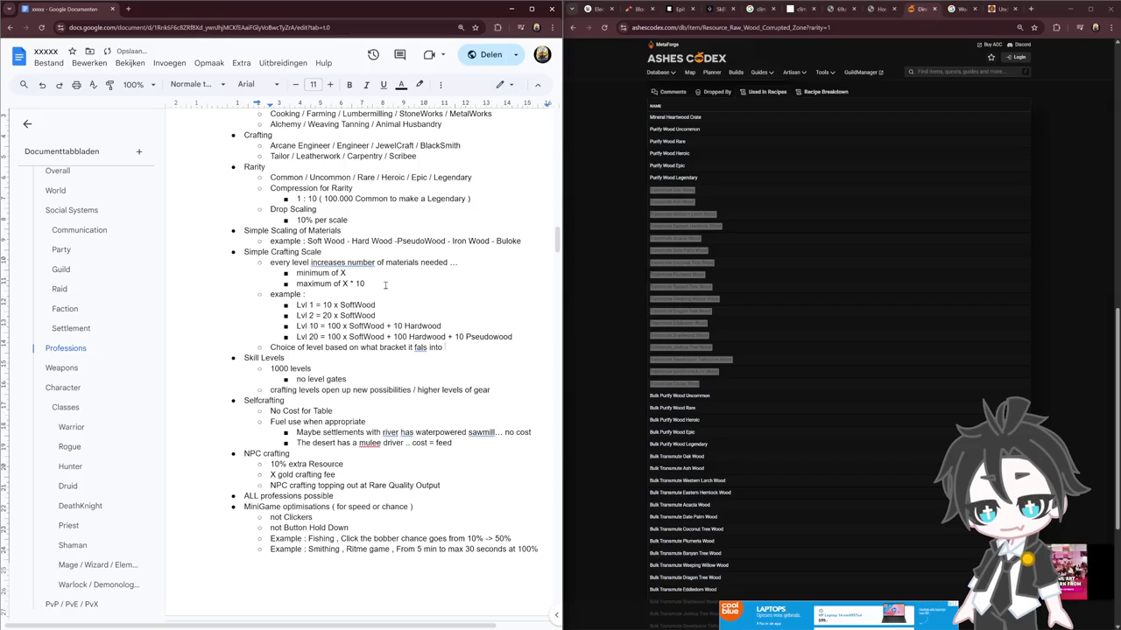
Start an indented sub-point 'but upto Max of that bracket upgradeable craft an'
key(Return)
key(Tab)
text(but)
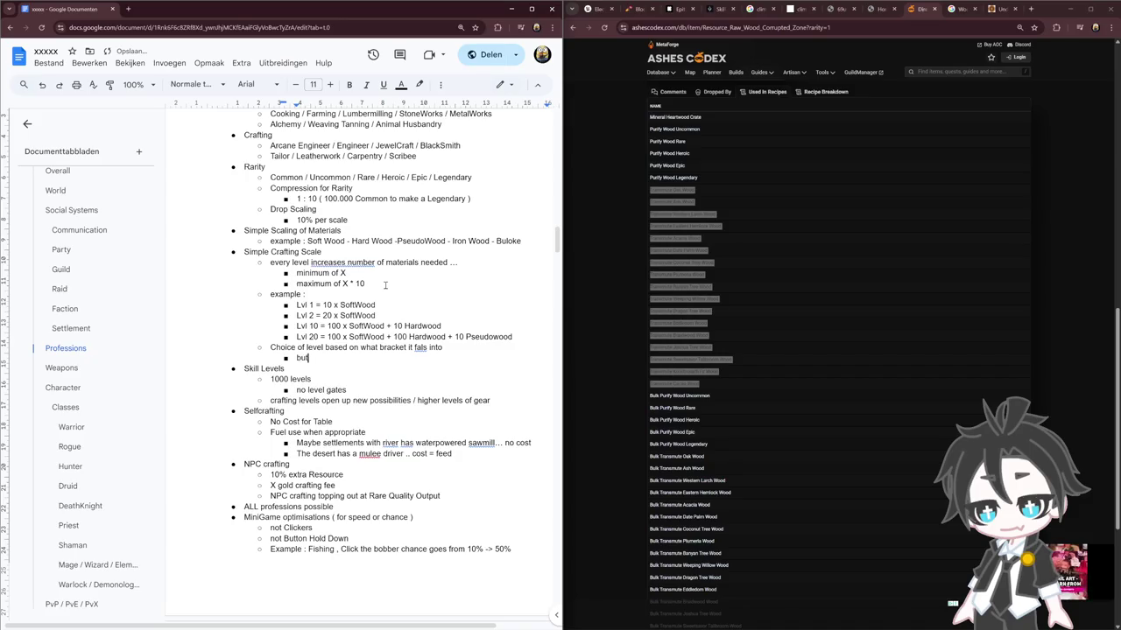
text( upto )
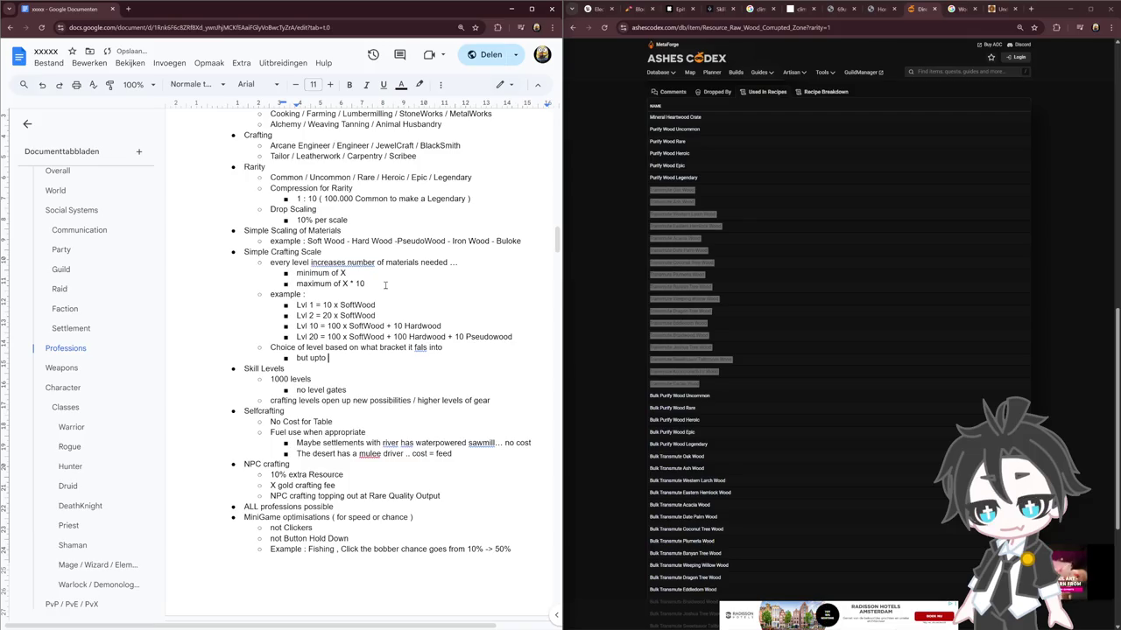
text(Max of that bracket )
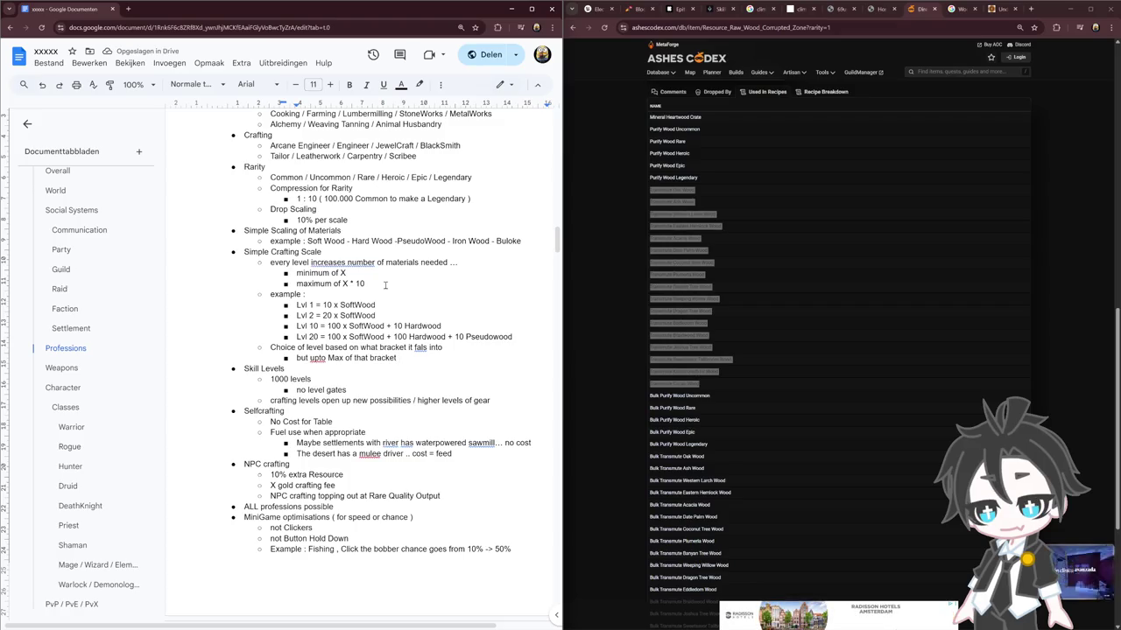
text(upgrade)
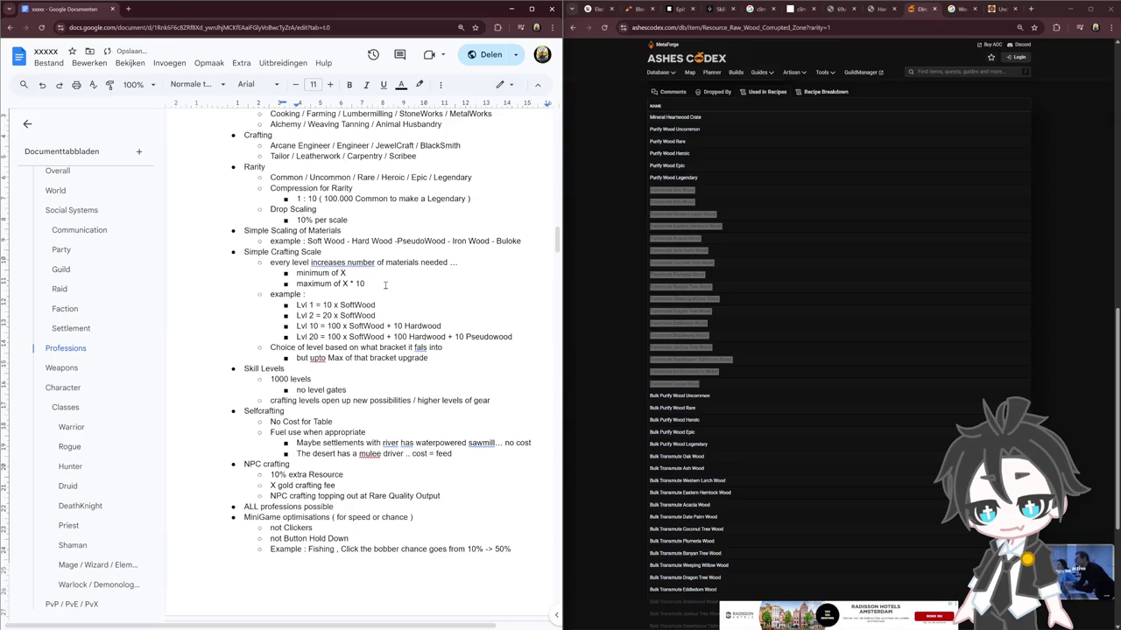
text(able craft and sett)
Finish the bracket sub-point with 'setting of minimal level by adding more materials'
text(ing of n)
key(BackSpace)
text(minimal level )
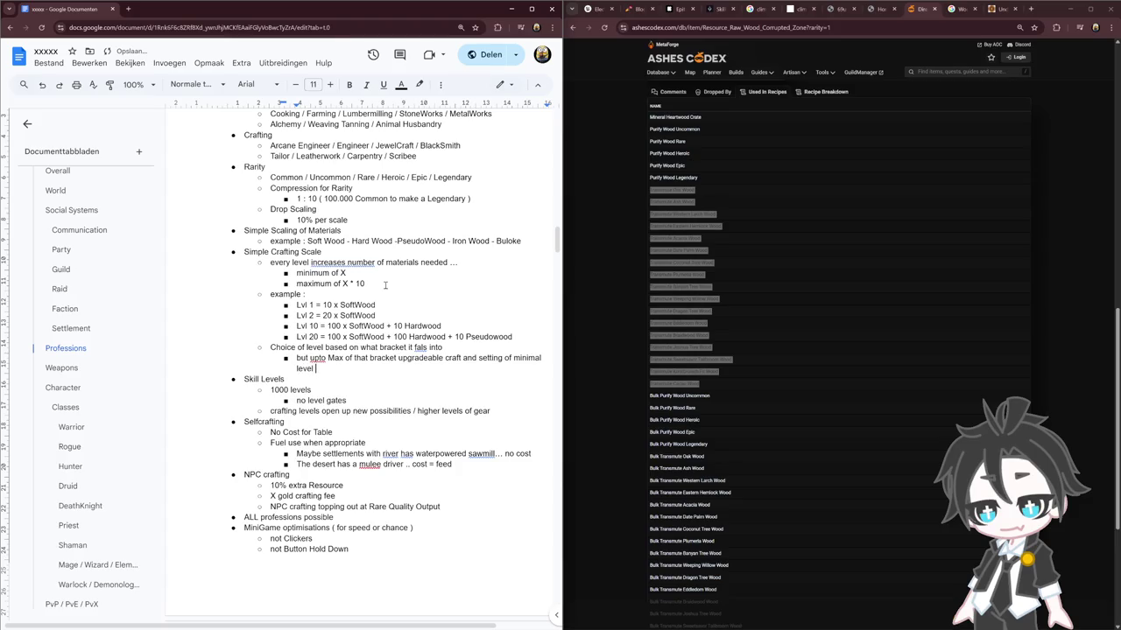
text(by)
text( a)
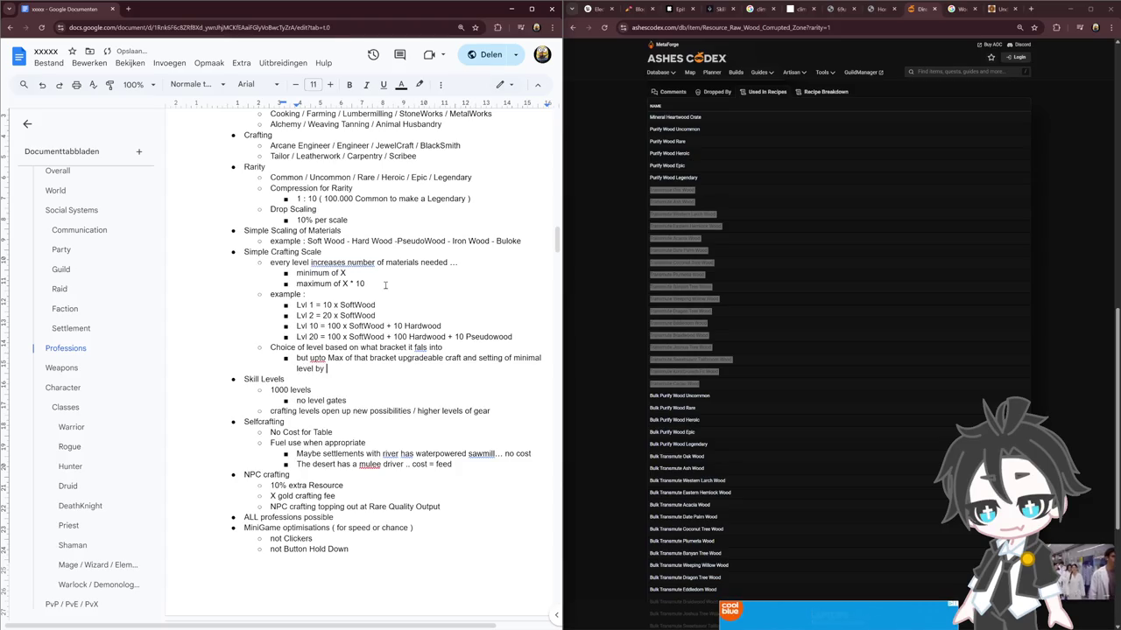
text(dding more materials)
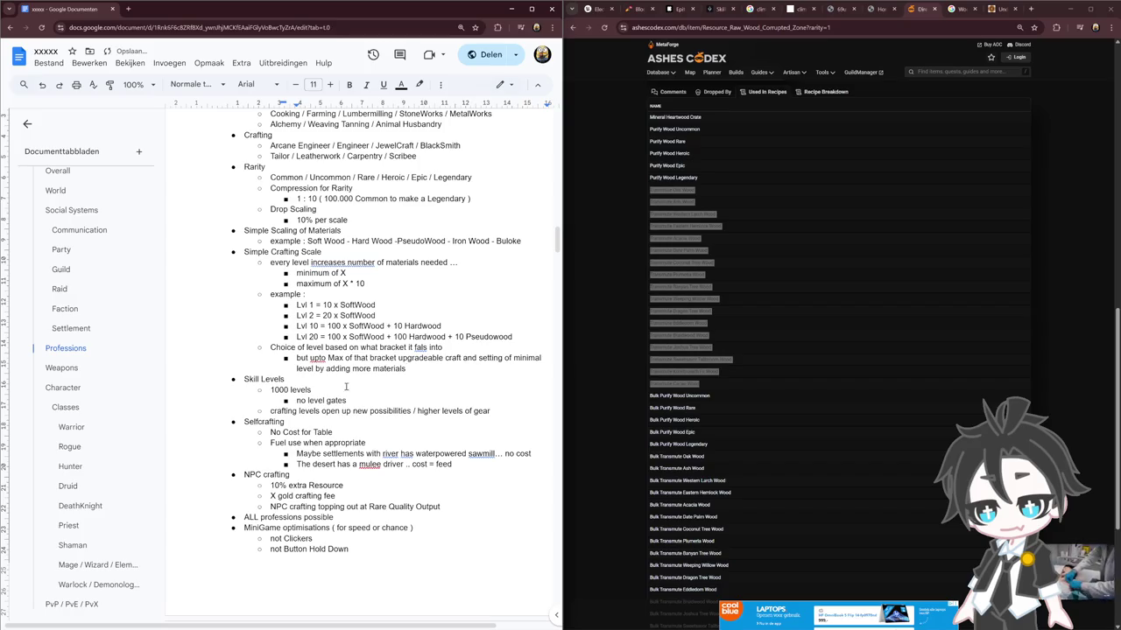
click(315, 359)
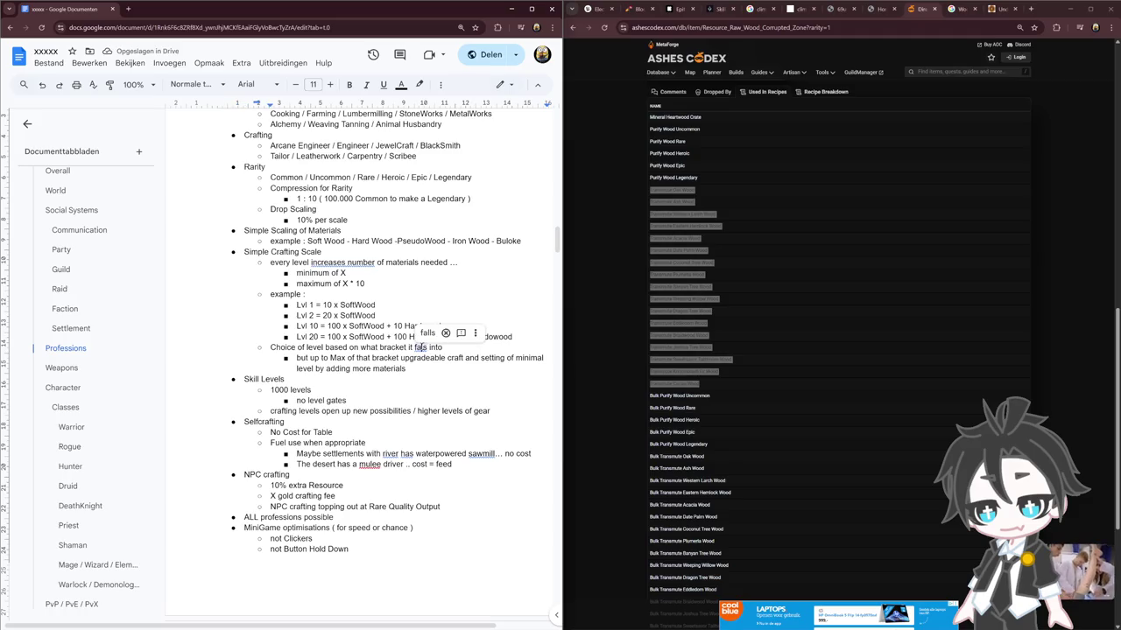
text(l)
click(427, 393)
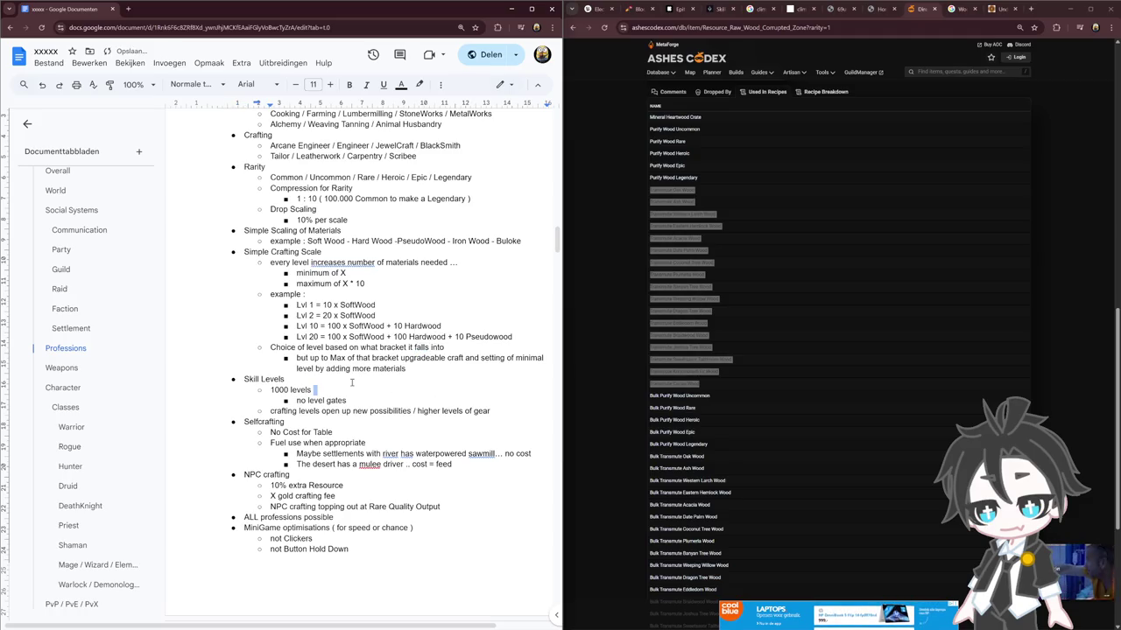
click(351, 382)
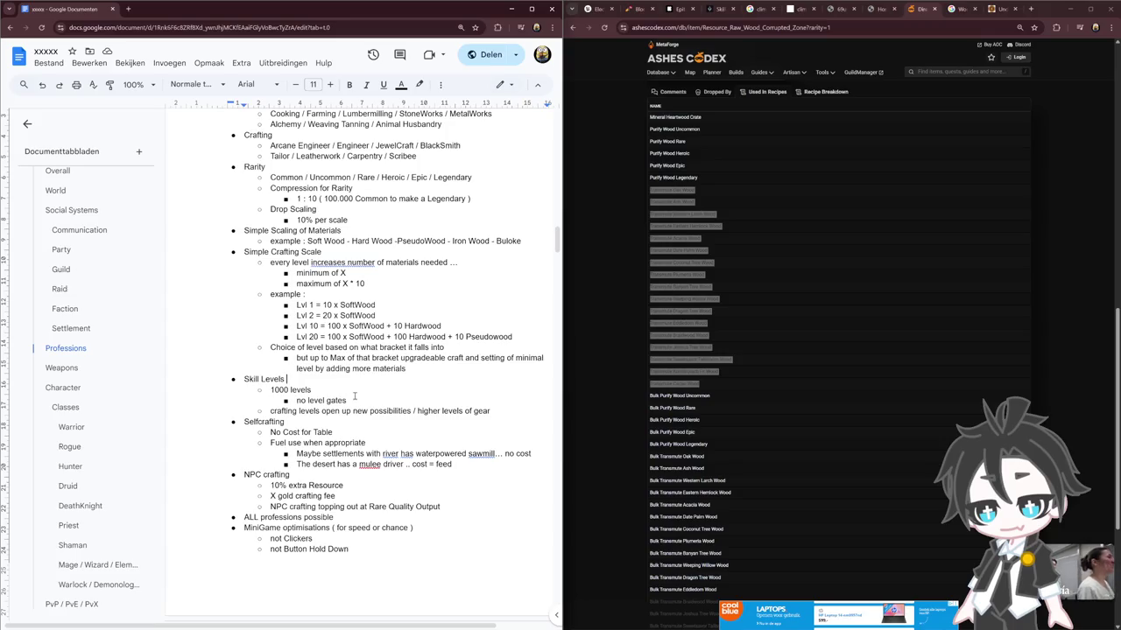
drag(355, 401, 270, 389)
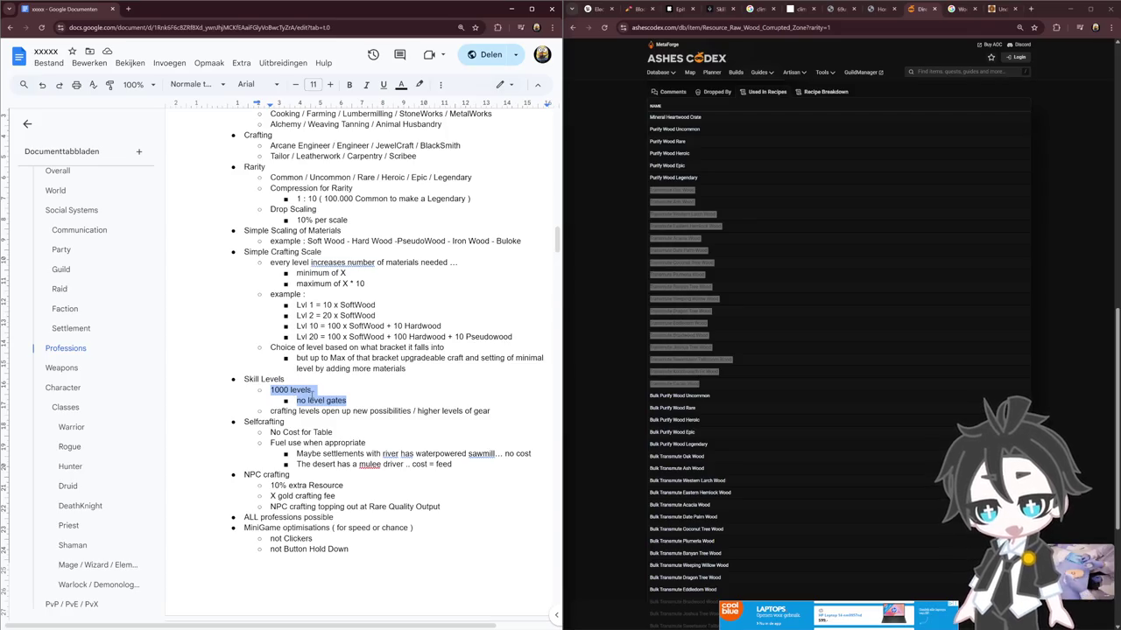
drag(296, 326, 319, 326)
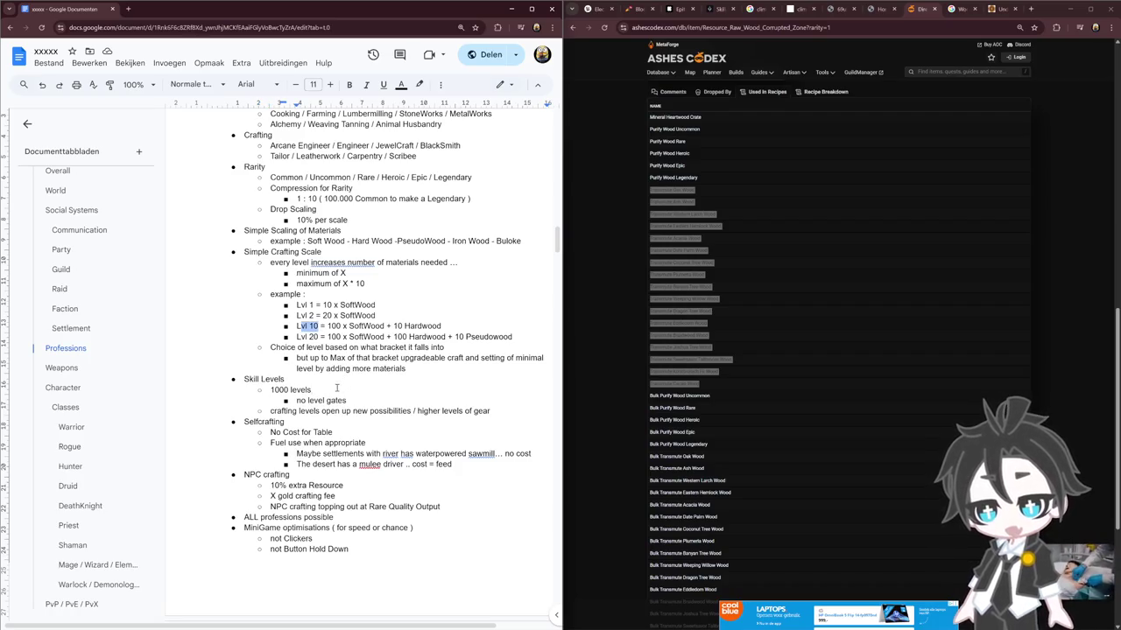
click(311, 326)
double_click(312, 326)
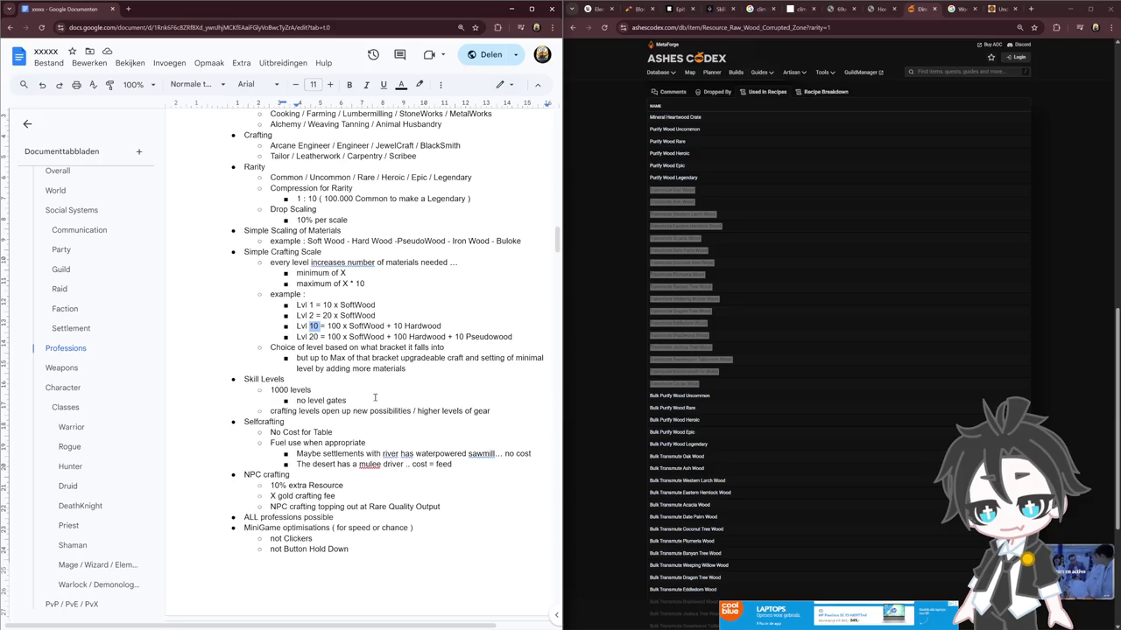
Add 'just minimum skill level requests' as a new bullet beneath 'no level gates'
click(375, 397)
key(Return)
text(just mini)
text(mum )
text(leve)
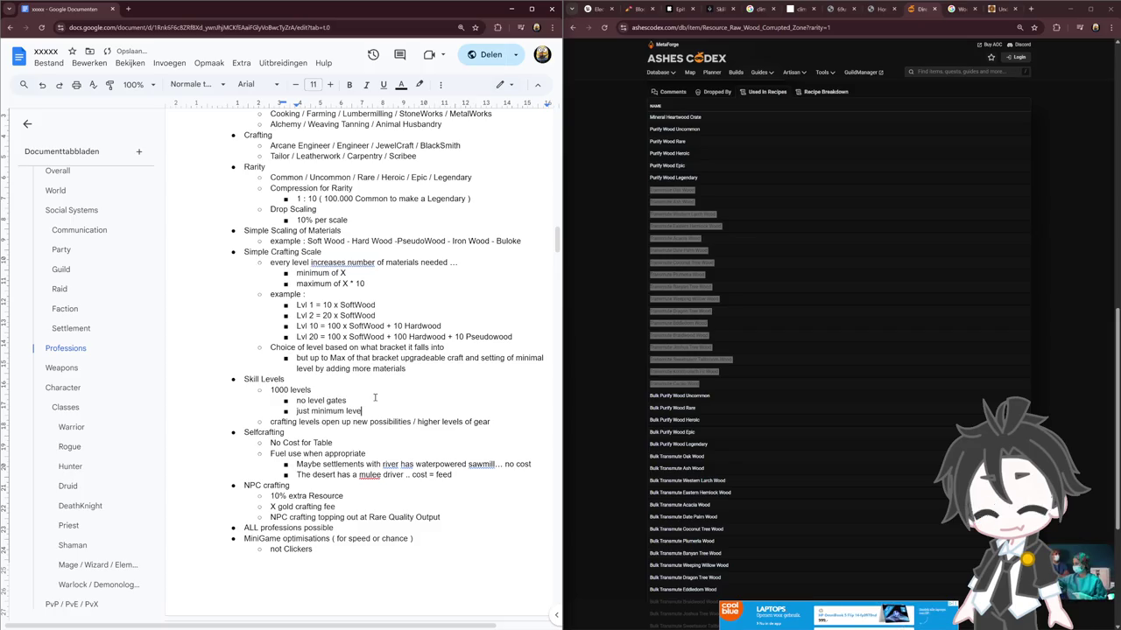
key(BackSpace)
key(BackSpace)
key(BackSpace)
key(BackSpace)
text(skill level requests)
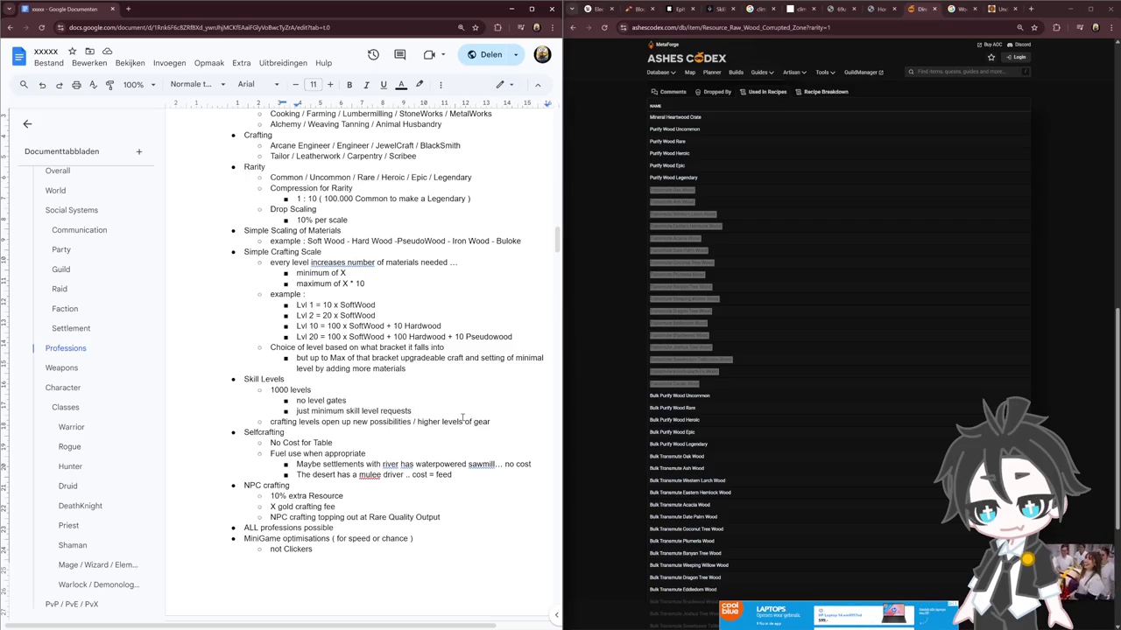
click(427, 380)
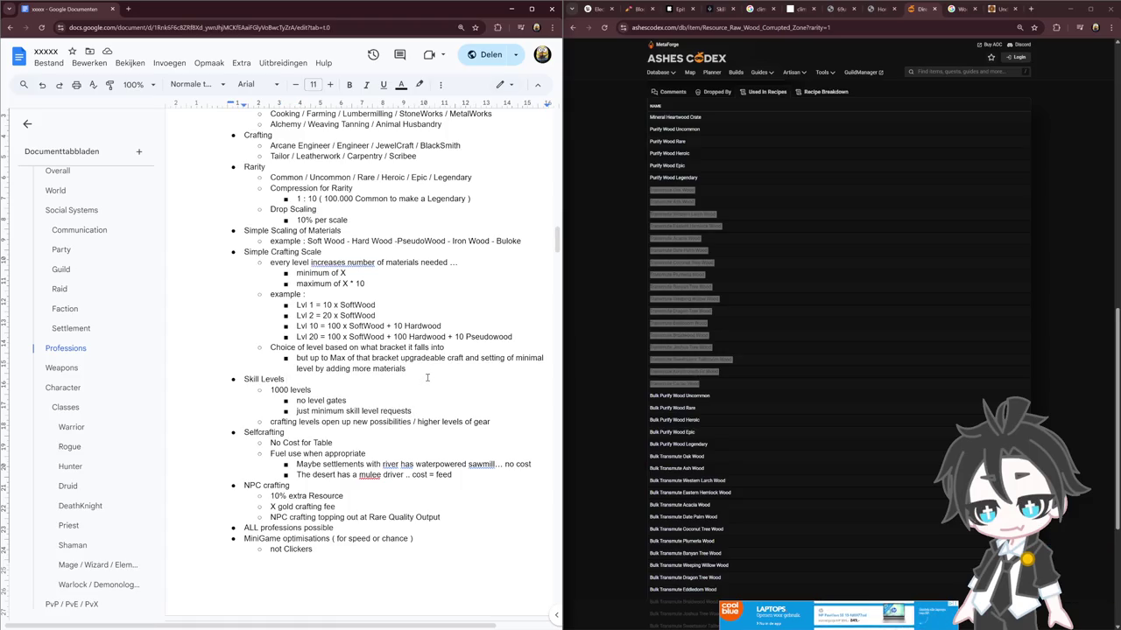
click(430, 372)
drag(408, 369, 416, 368)
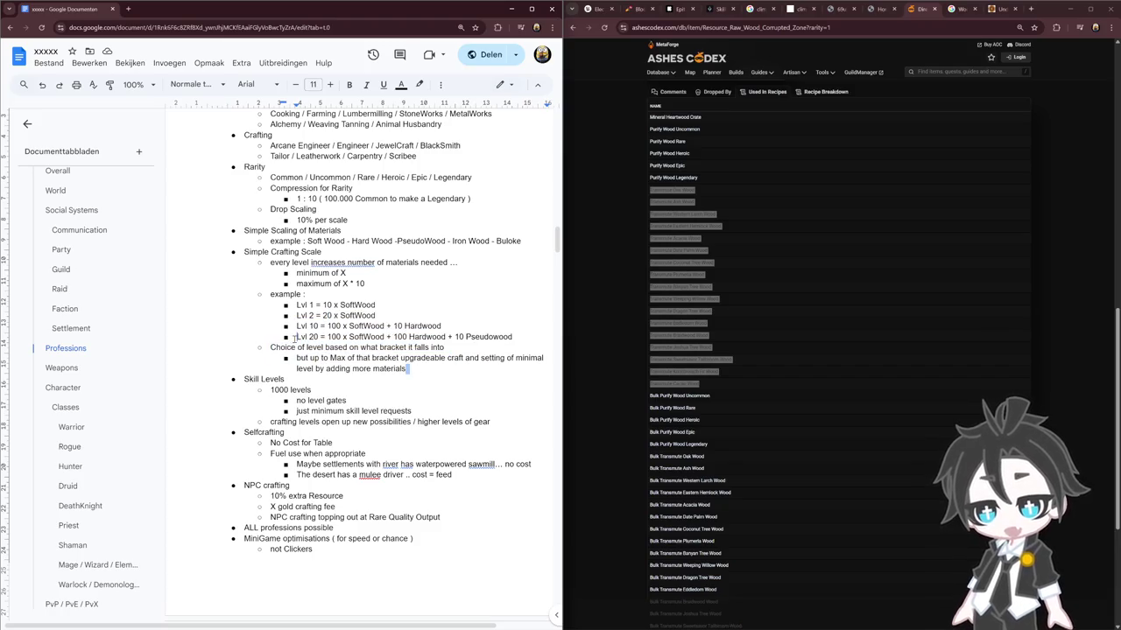
drag(408, 369, 298, 336)
key(ctrl+z)
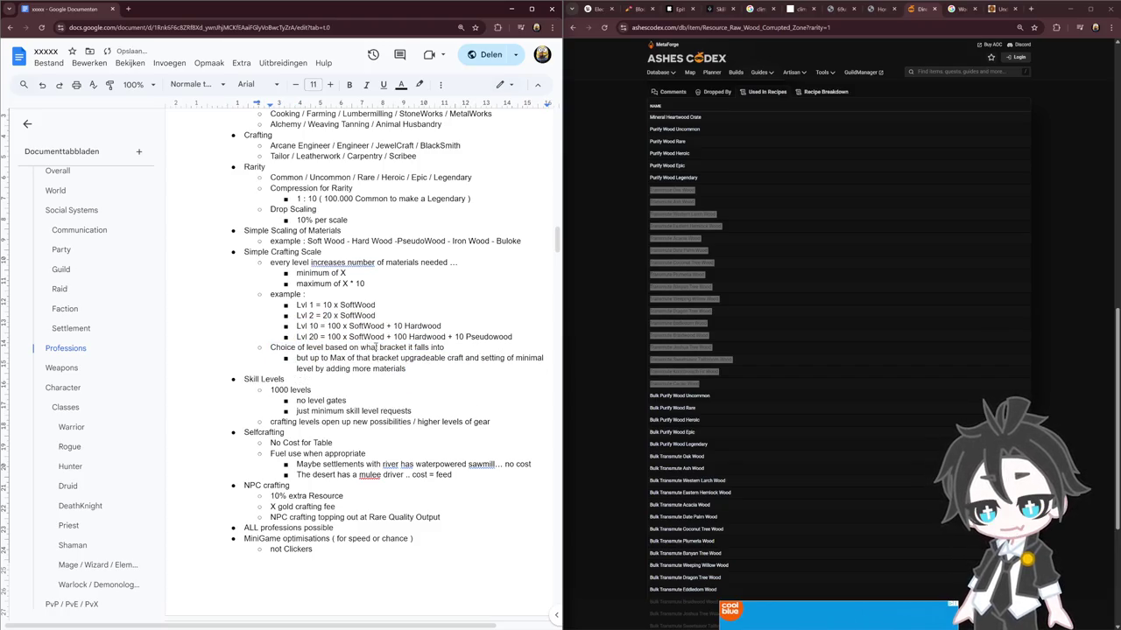
key(ctrl+z)
mouse_move(513, 337)
mouse_down()
mouse_move(296, 326)
mouse_move(512, 338)
mouse_up()
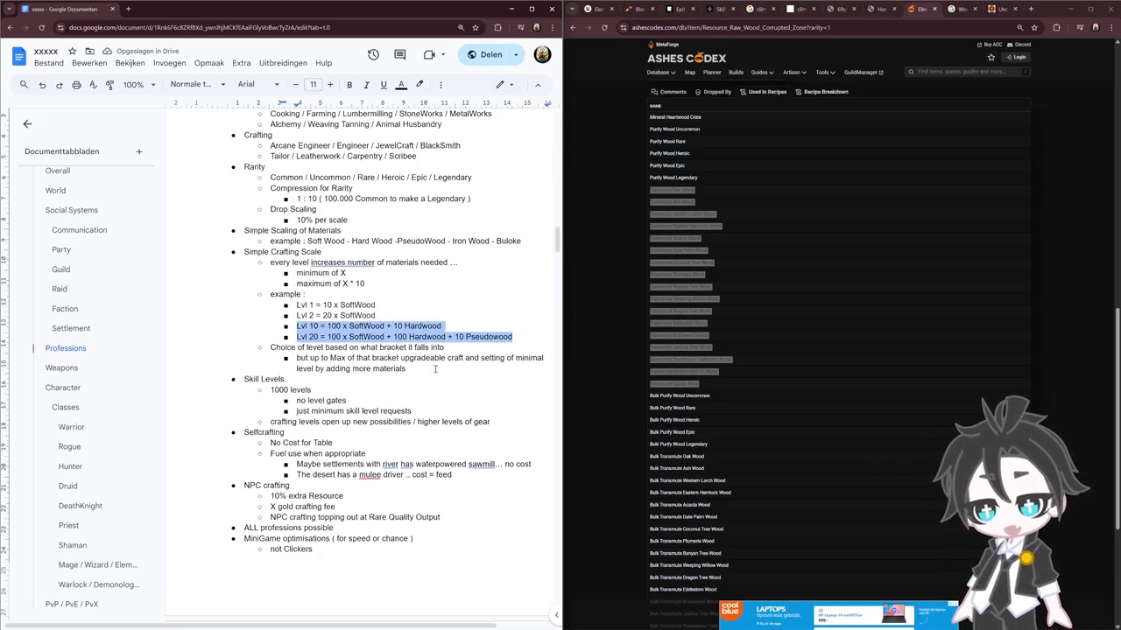
drag(309, 336, 499, 336)
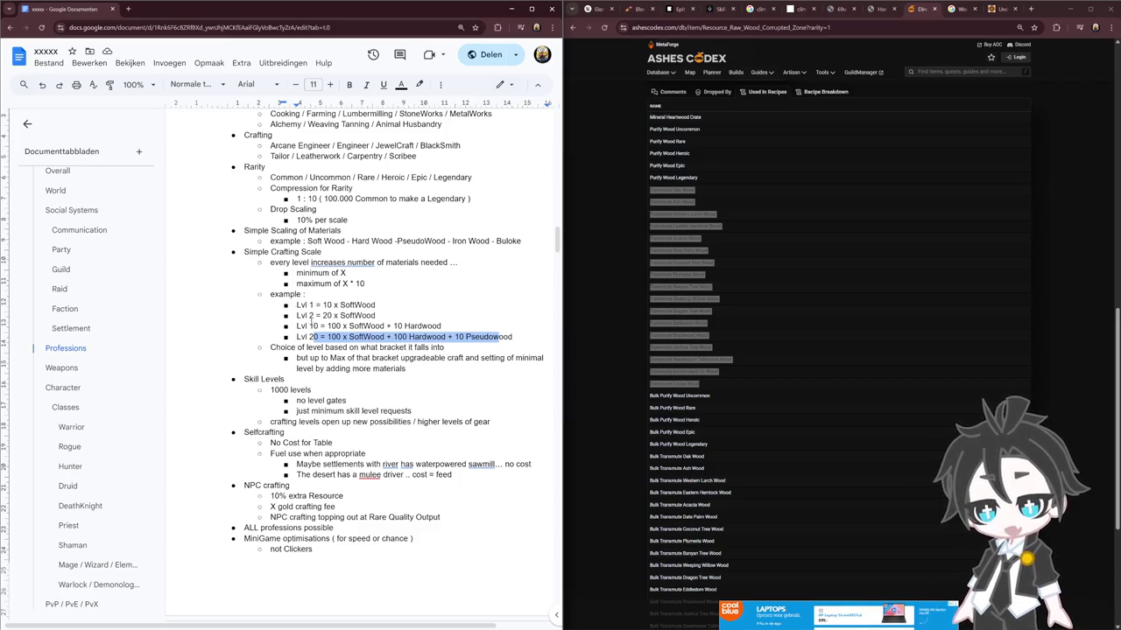
click(438, 377)
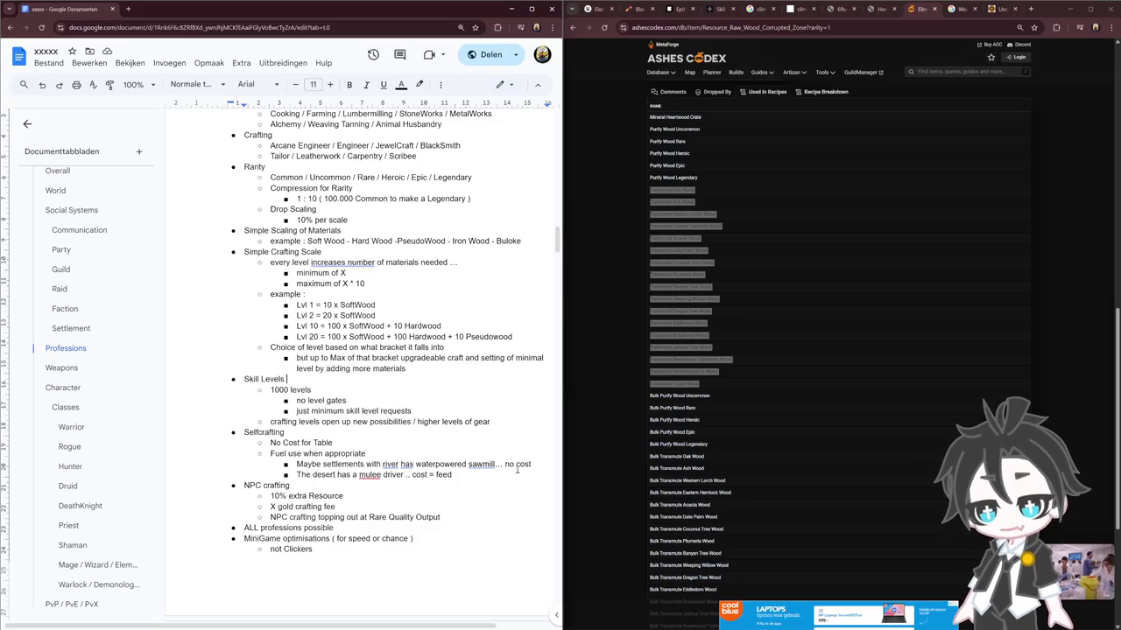
drag(420, 338, 296, 338)
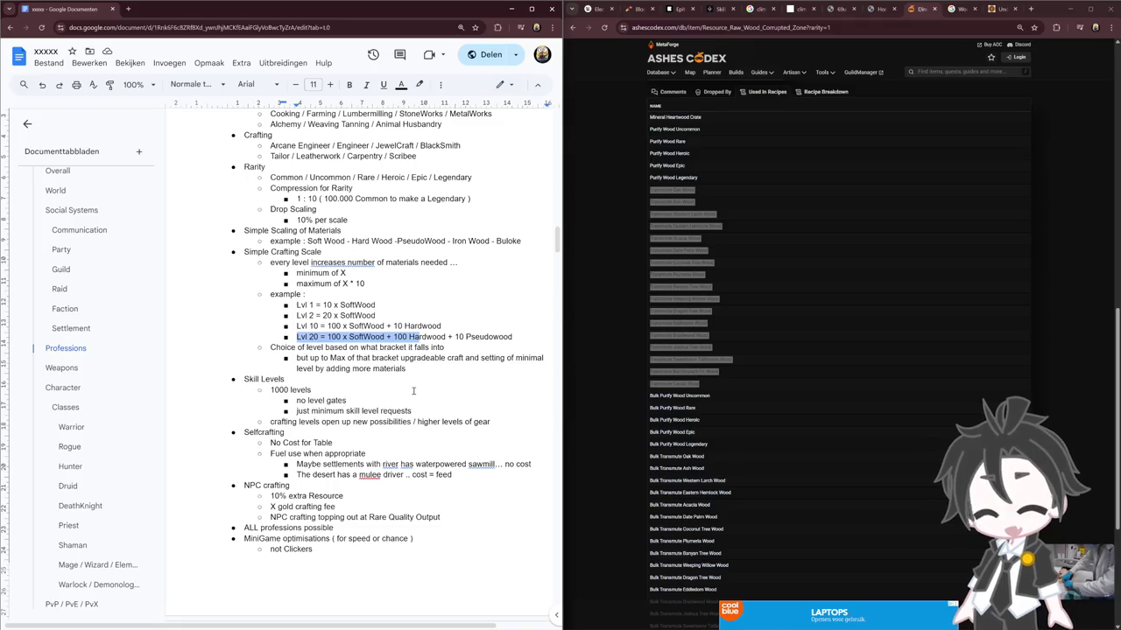
click(414, 391)
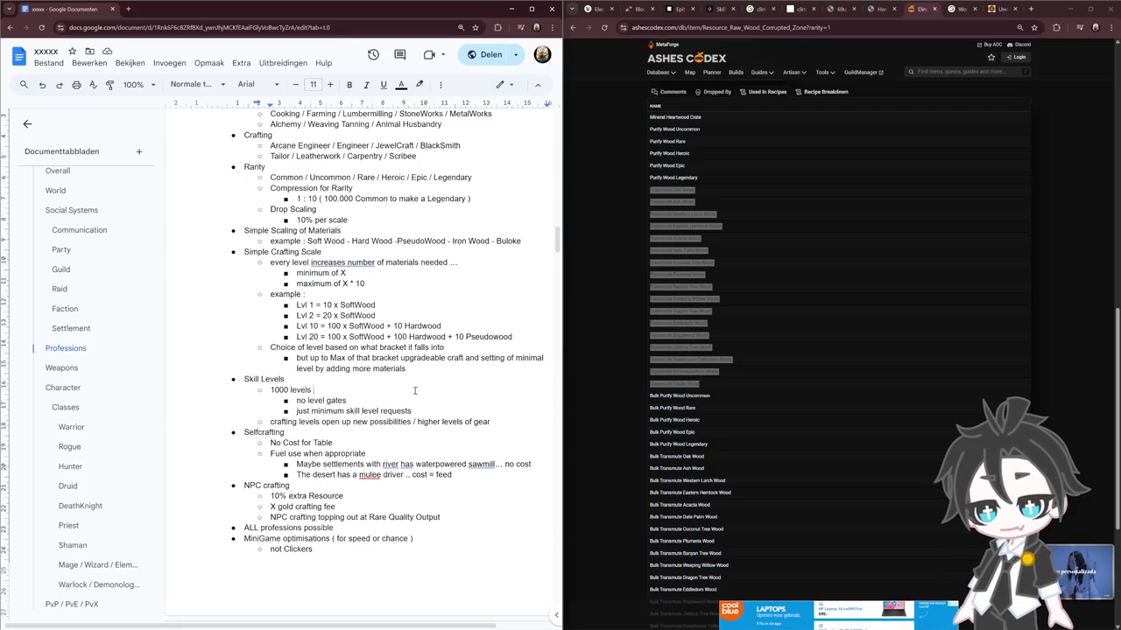
click(420, 371)
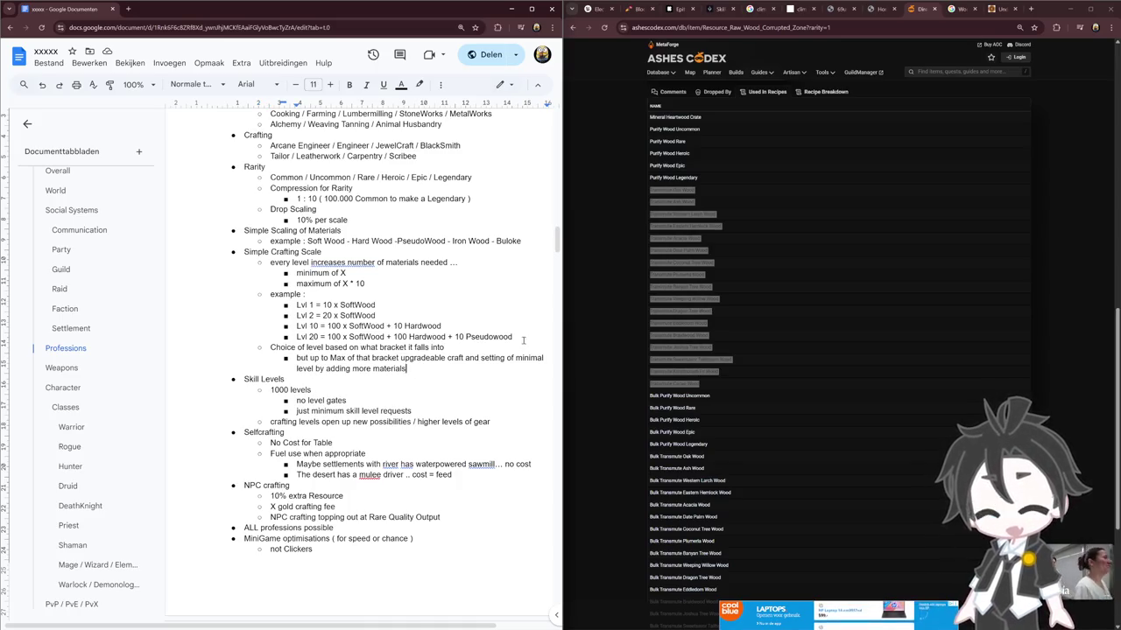
drag(513, 337, 294, 337)
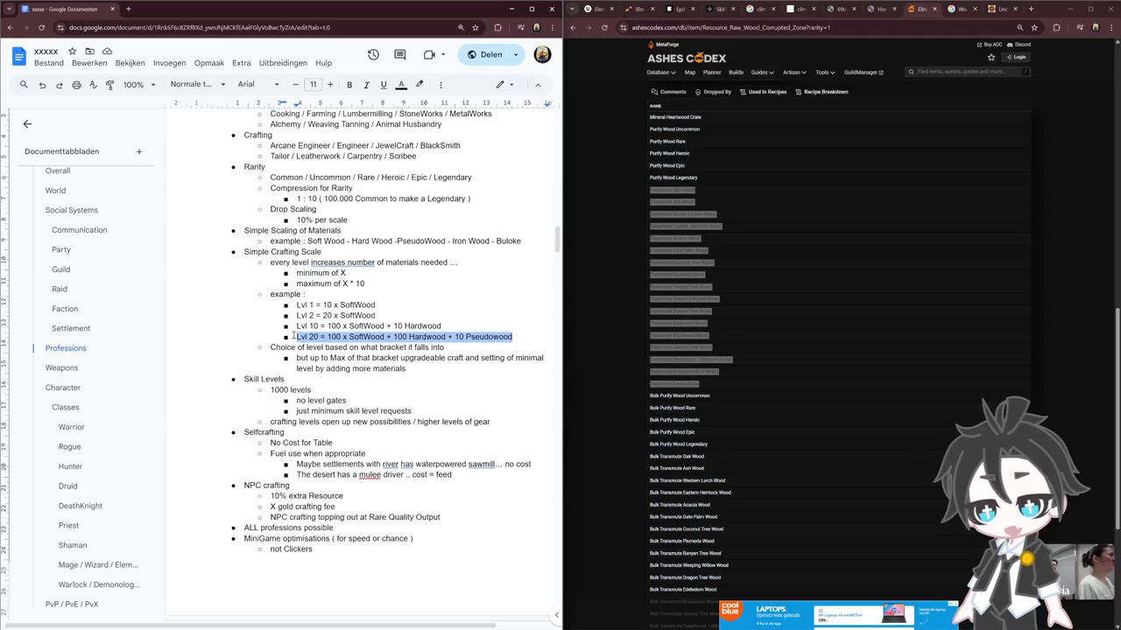
click(365, 410)
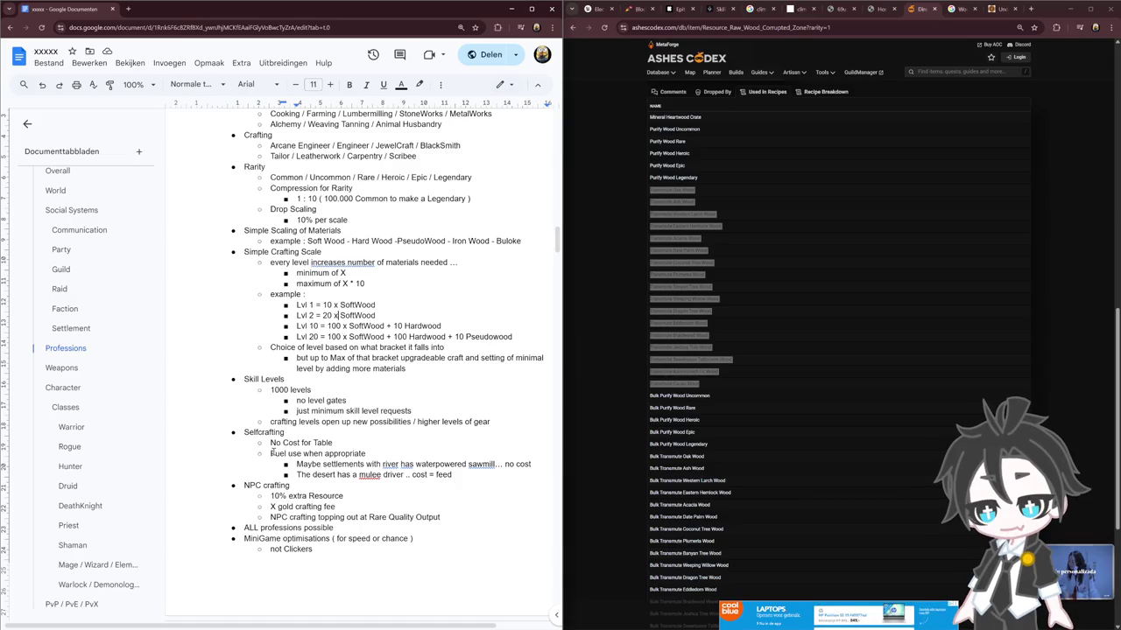
drag(272, 453, 489, 478)
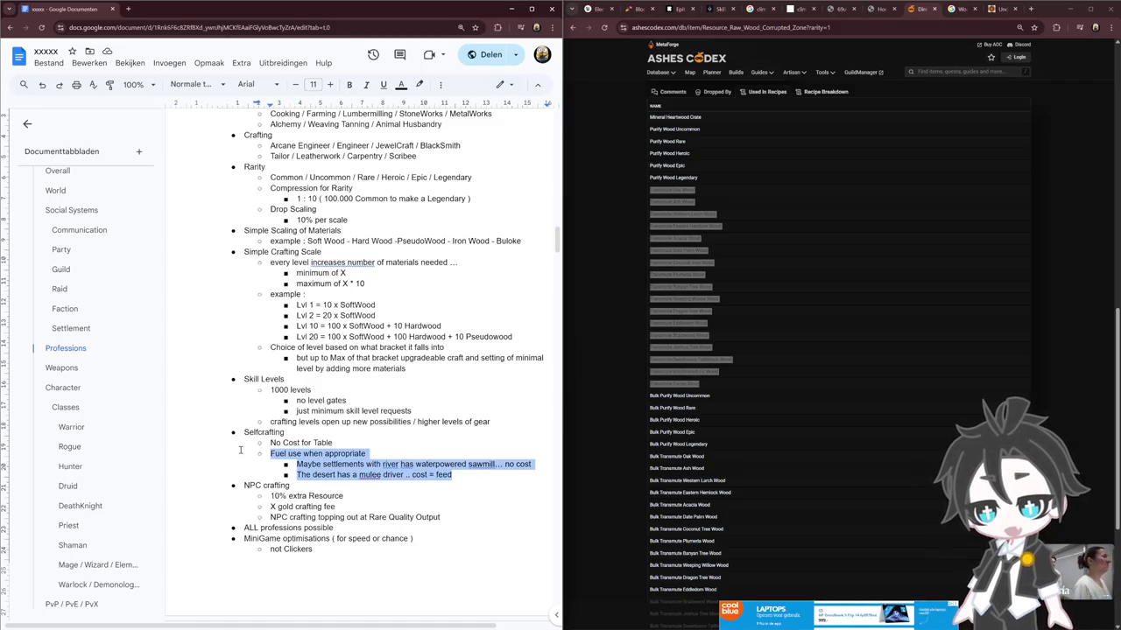
double_click(317, 464)
triple_click(399, 465)
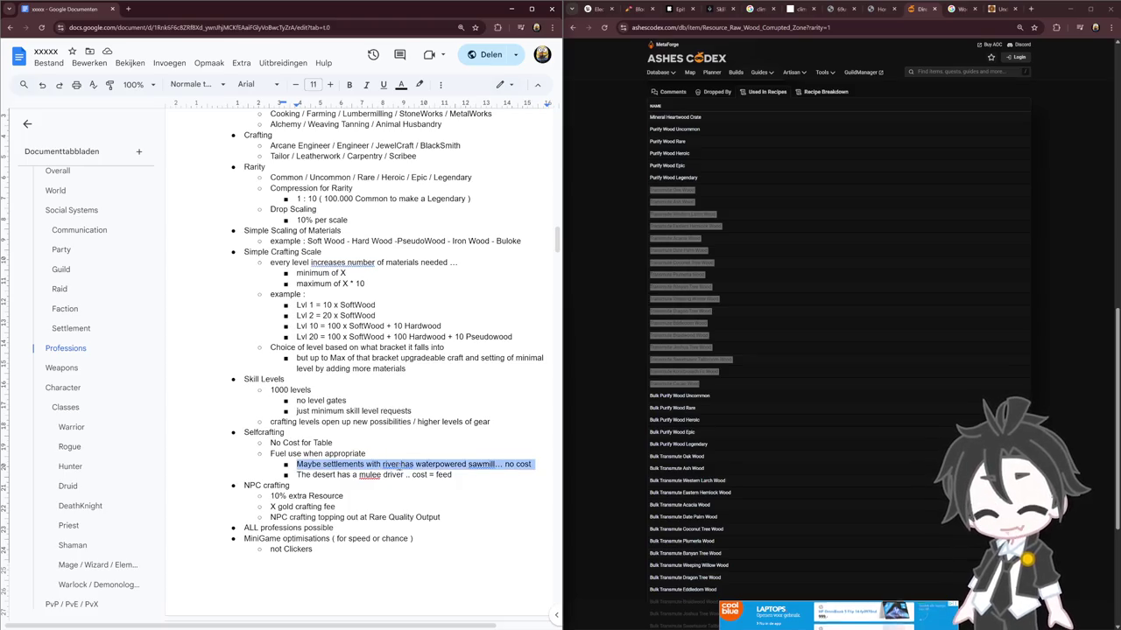
double_click(438, 464)
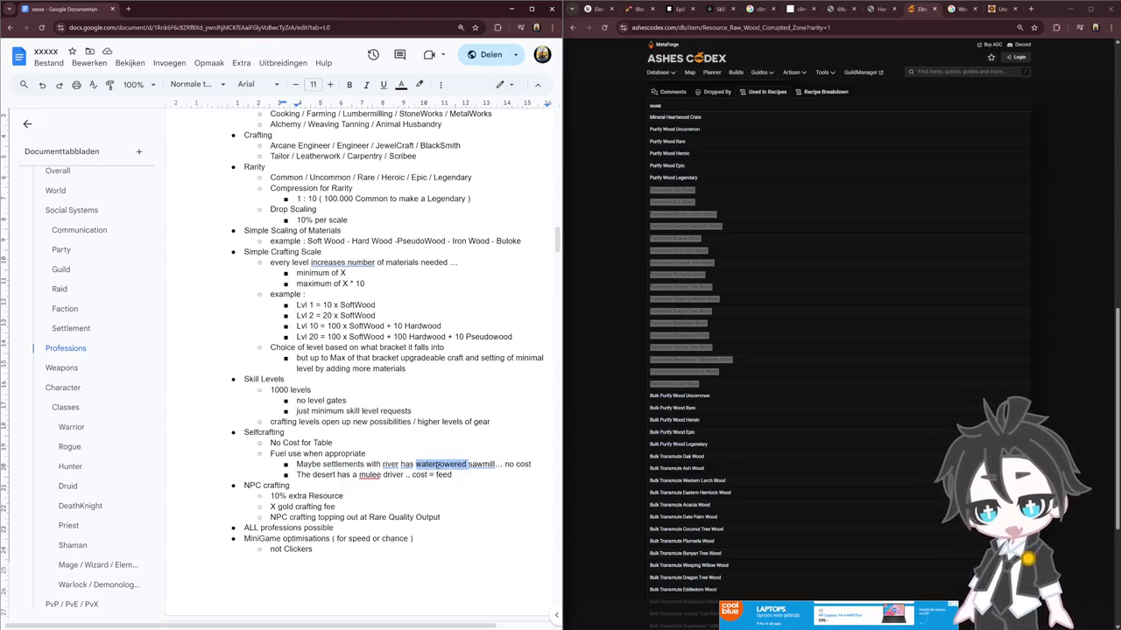
click(453, 475)
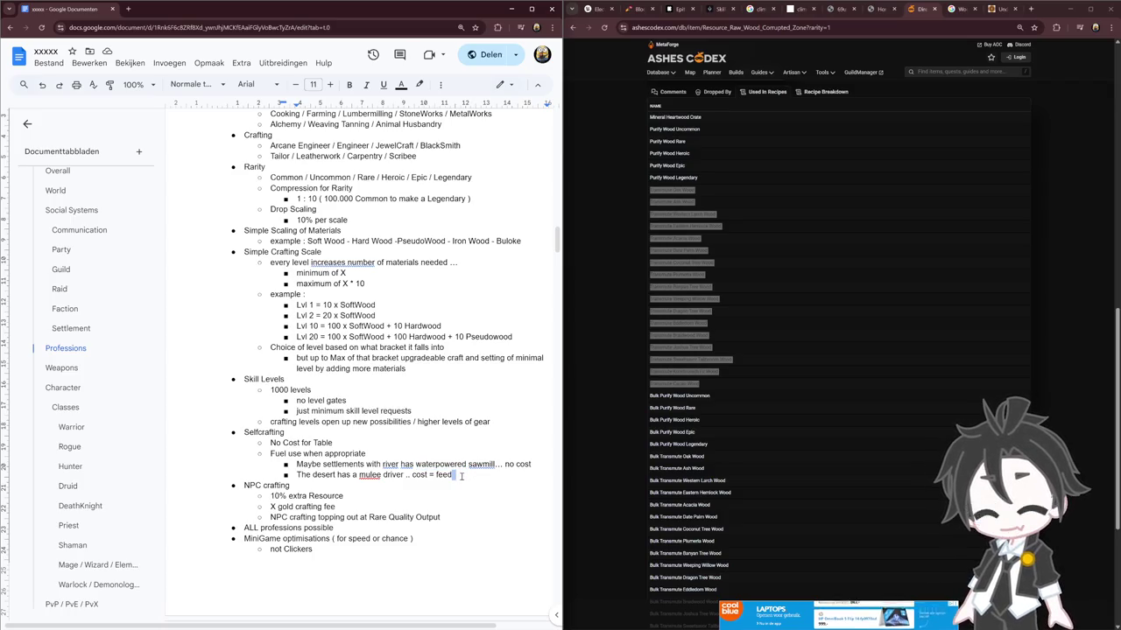
double_click(326, 476)
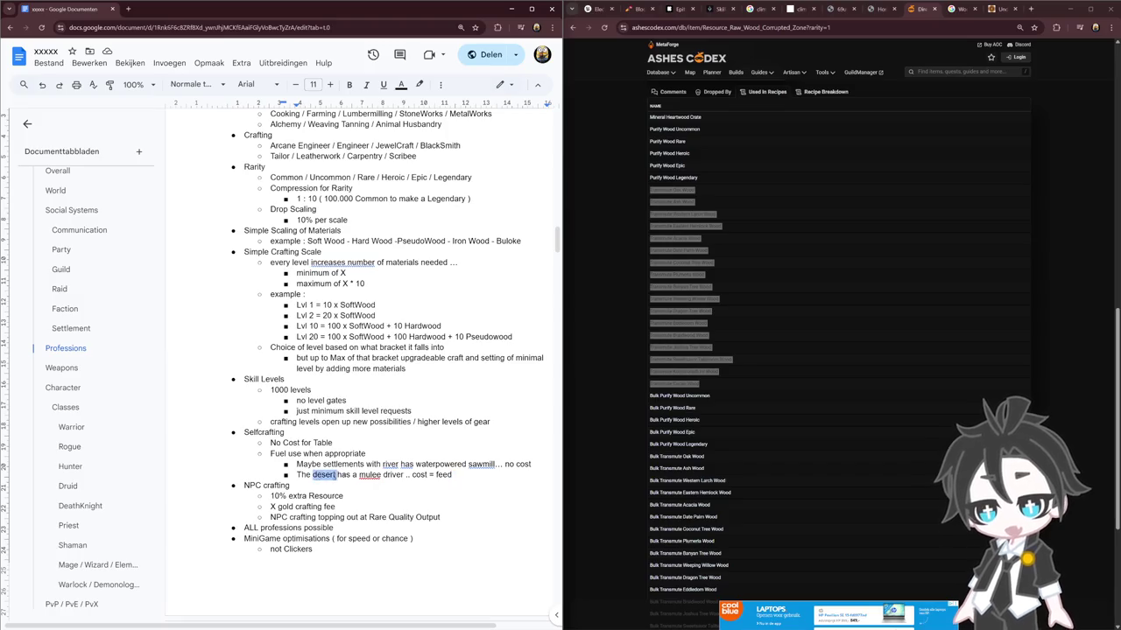
double_click(369, 475)
click(450, 476)
mouse_move(505, 463)
mouse_down()
mouse_move(457, 477)
mouse_move(530, 465)
mouse_up()
click(508, 464)
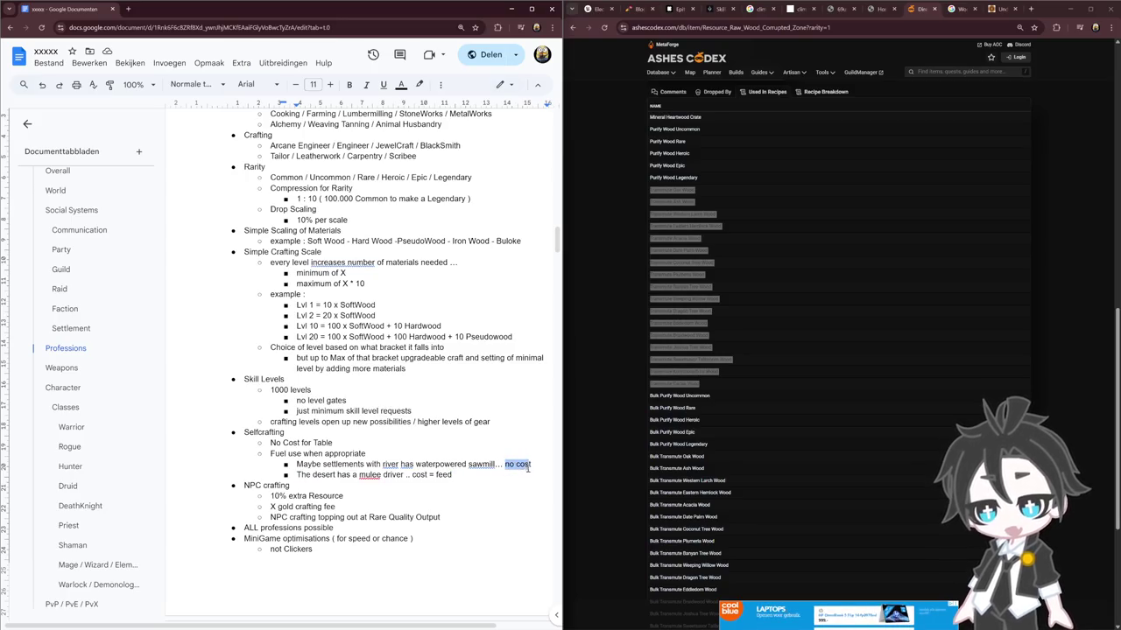
click(454, 474)
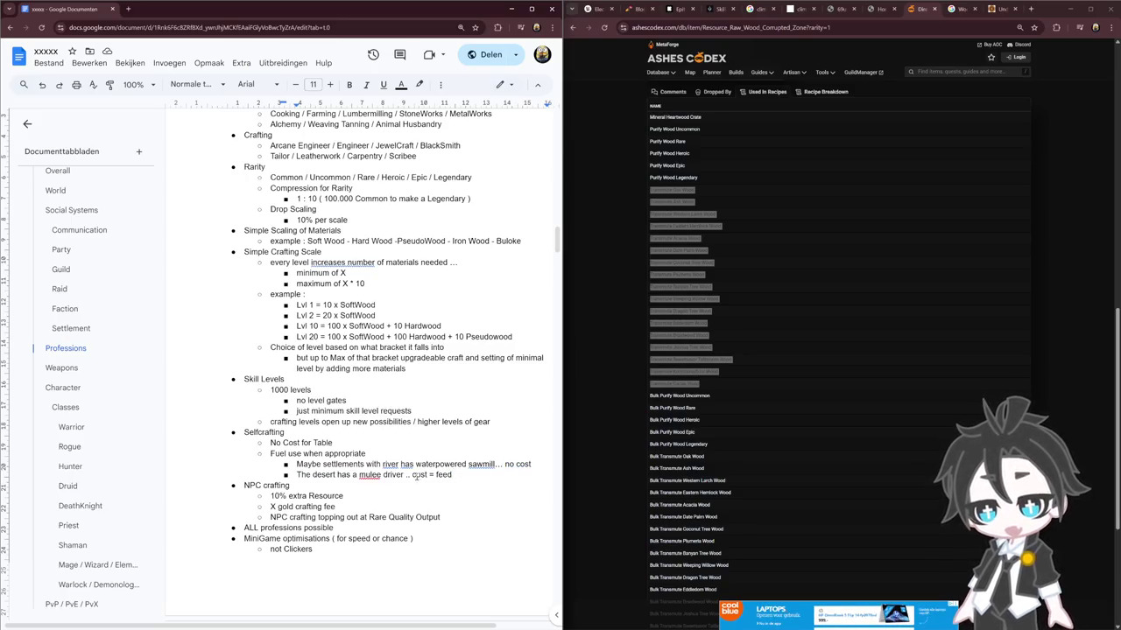
double_click(344, 453)
click(343, 440)
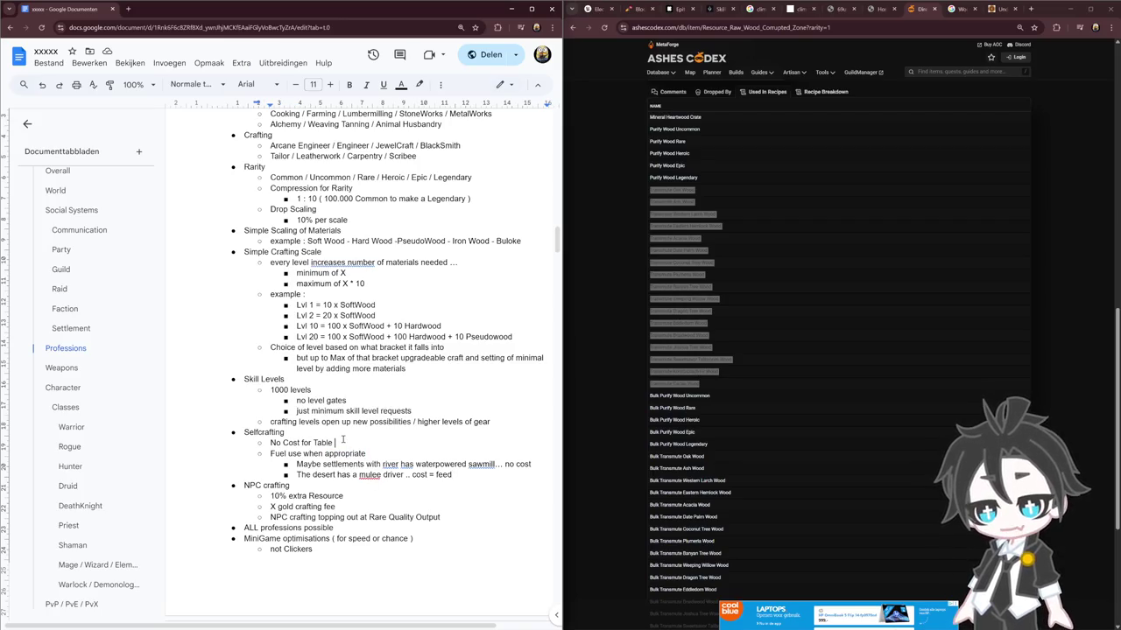
click(283, 443)
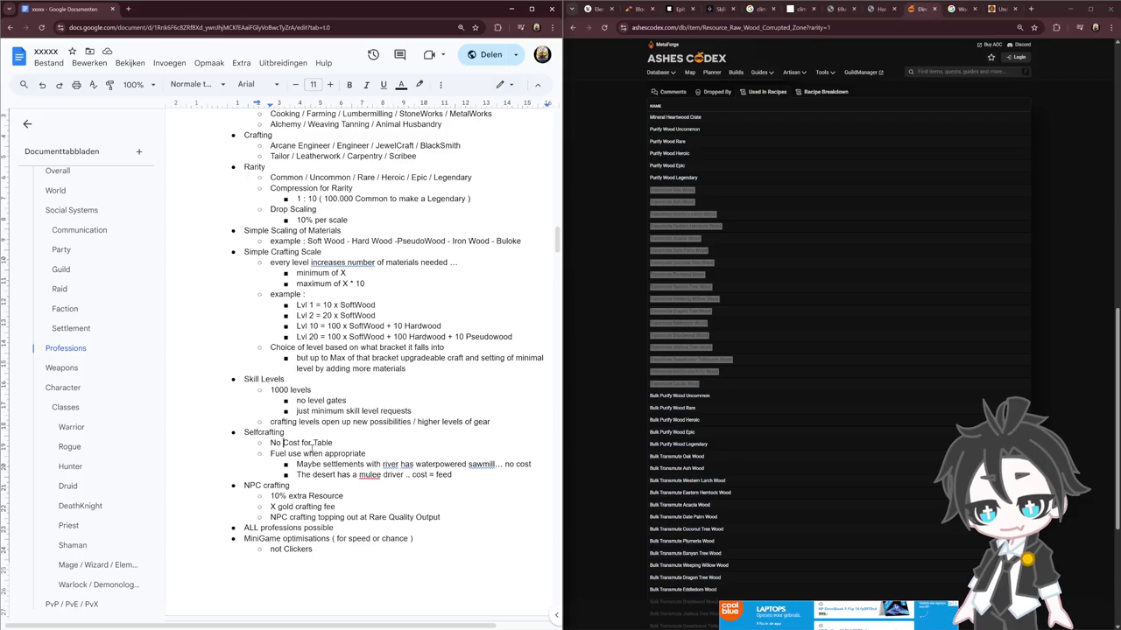
Trim the heading to 'Cost for Table' and add the sub-point 'standing based ( small to no fee )'
key(BackSpace)
key(BackSpace)
key(BackSpace)
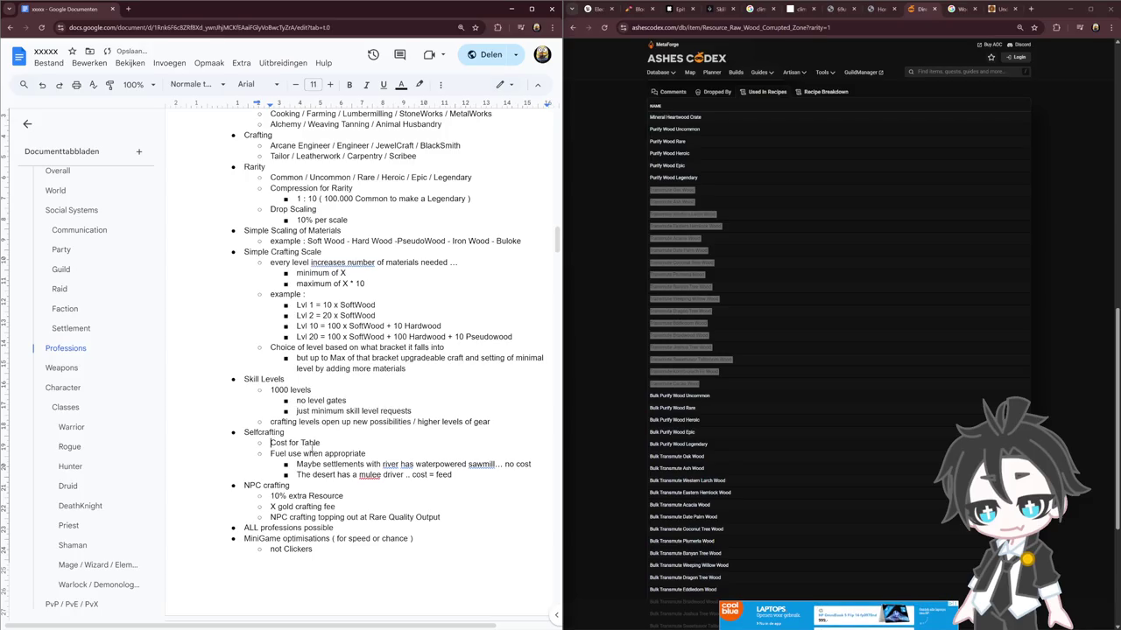
key(Return)
key(Tab)
text(s)
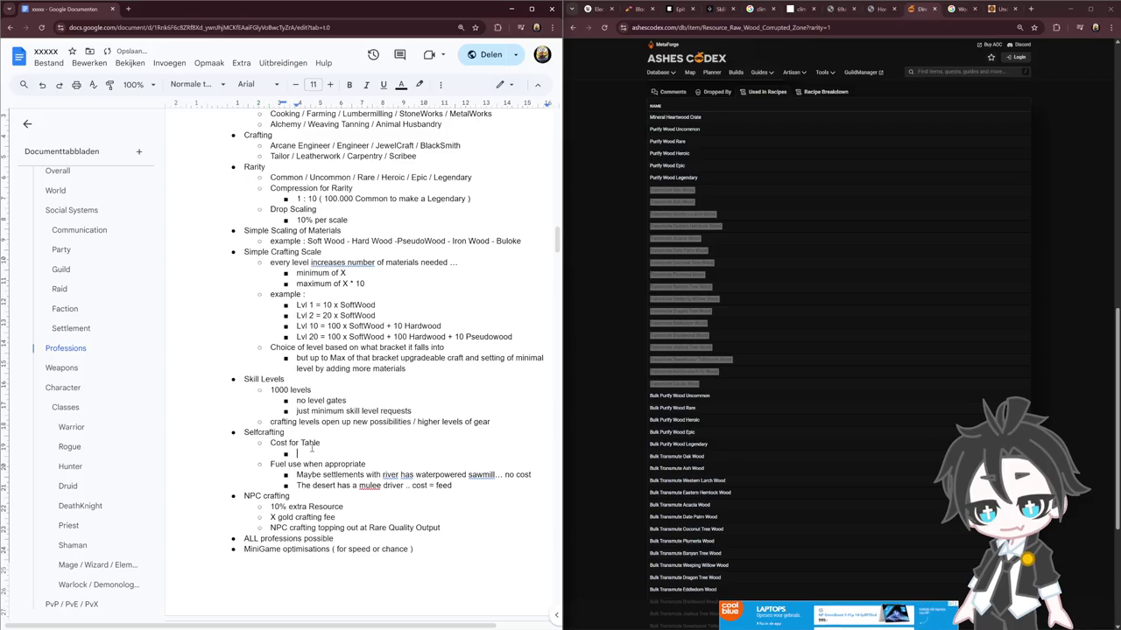
text(tanding )
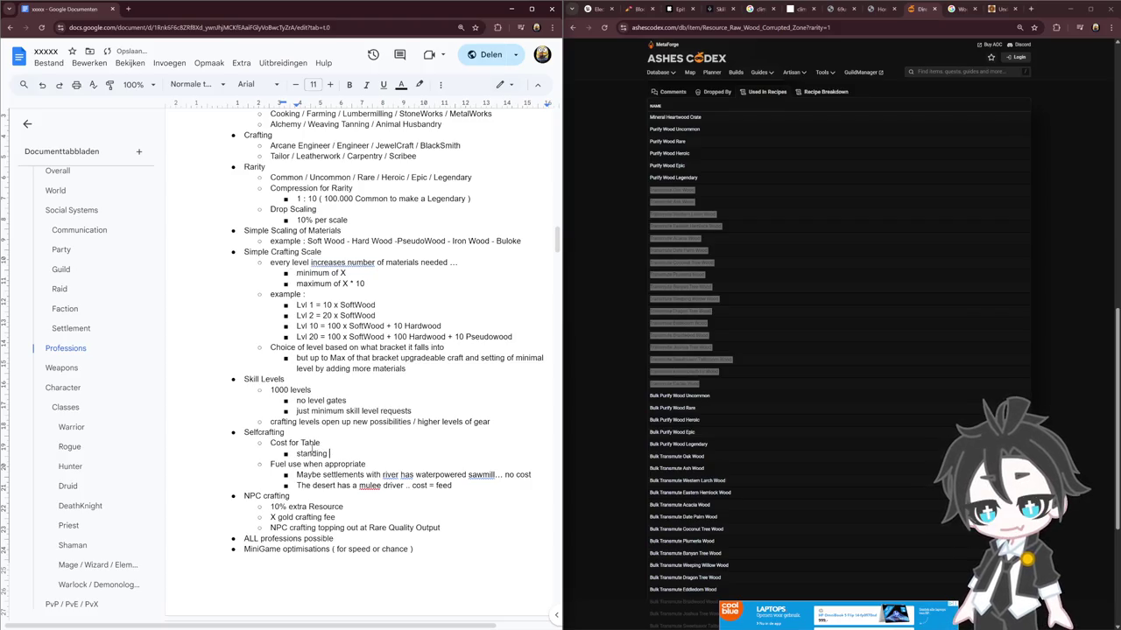
text(based)
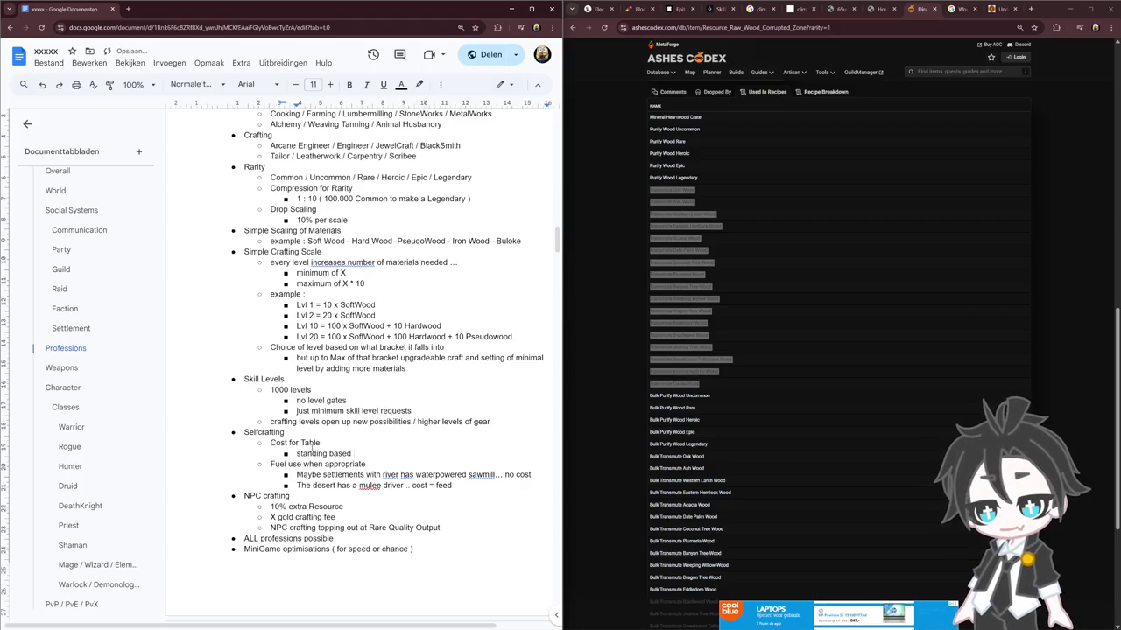
key(Return)
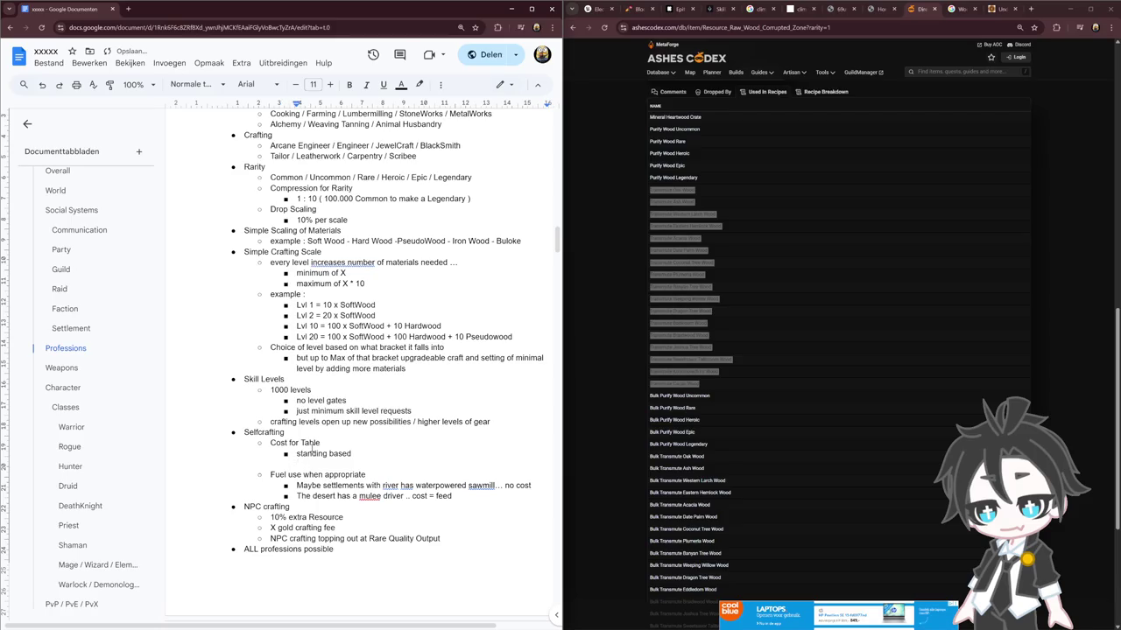
key(ctrl+z)
text(( small)
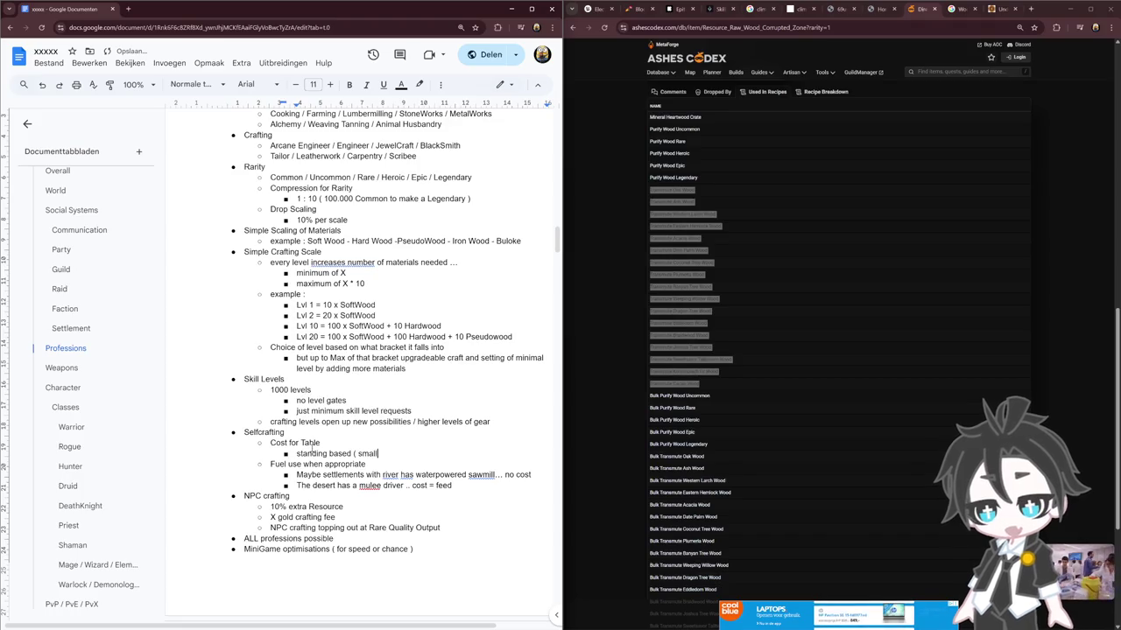
text( to no f)
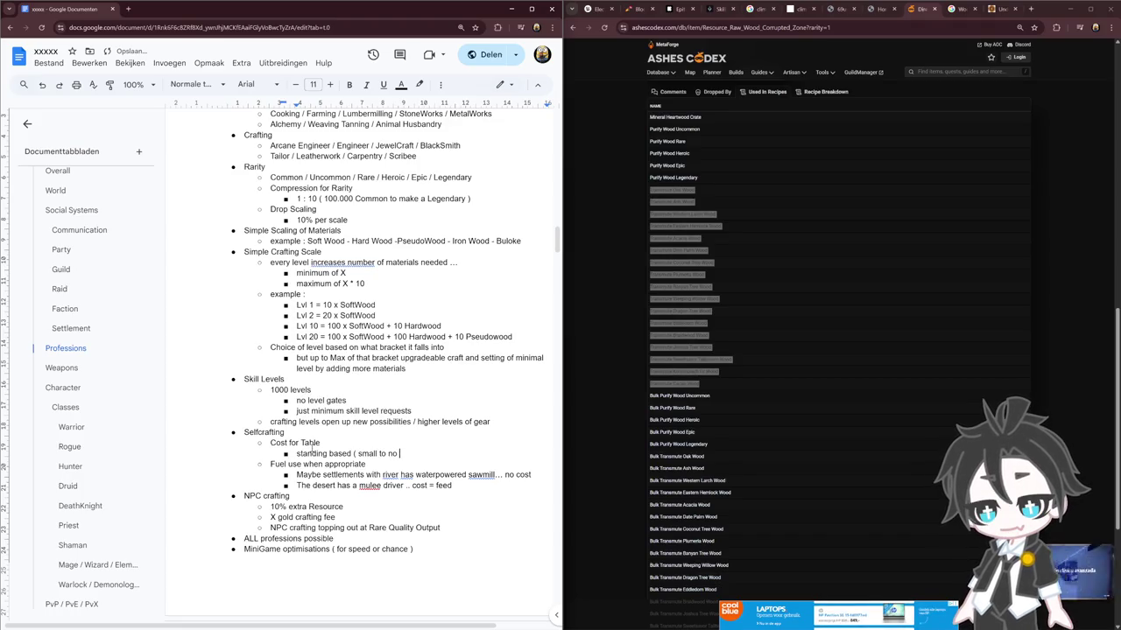
text(ee ))
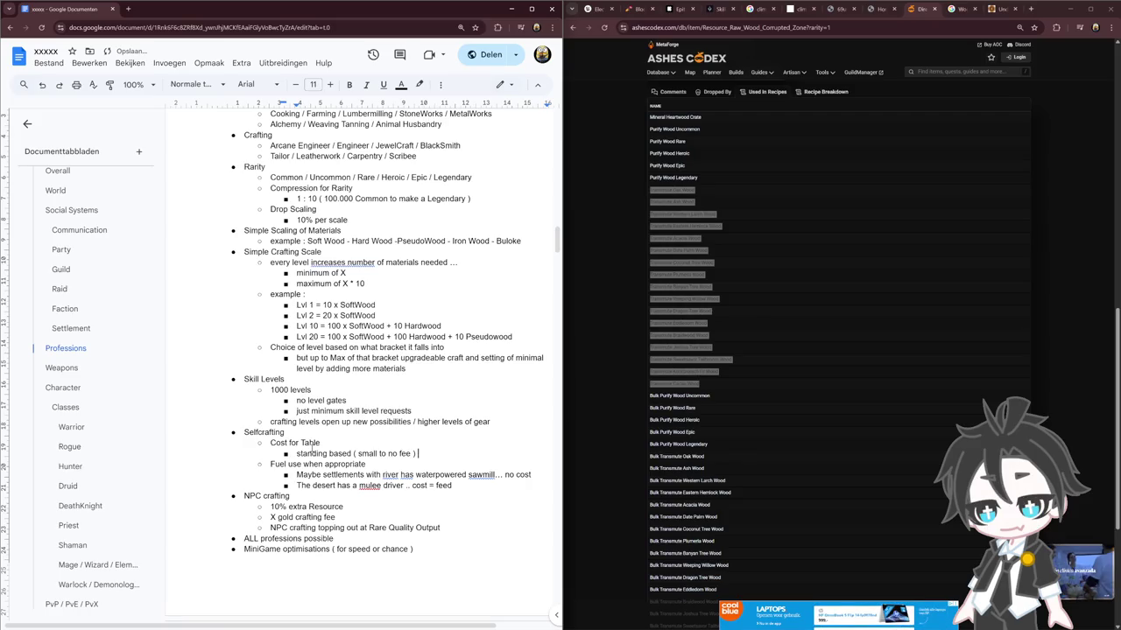
key(Down)
key(Down)
key(Down)
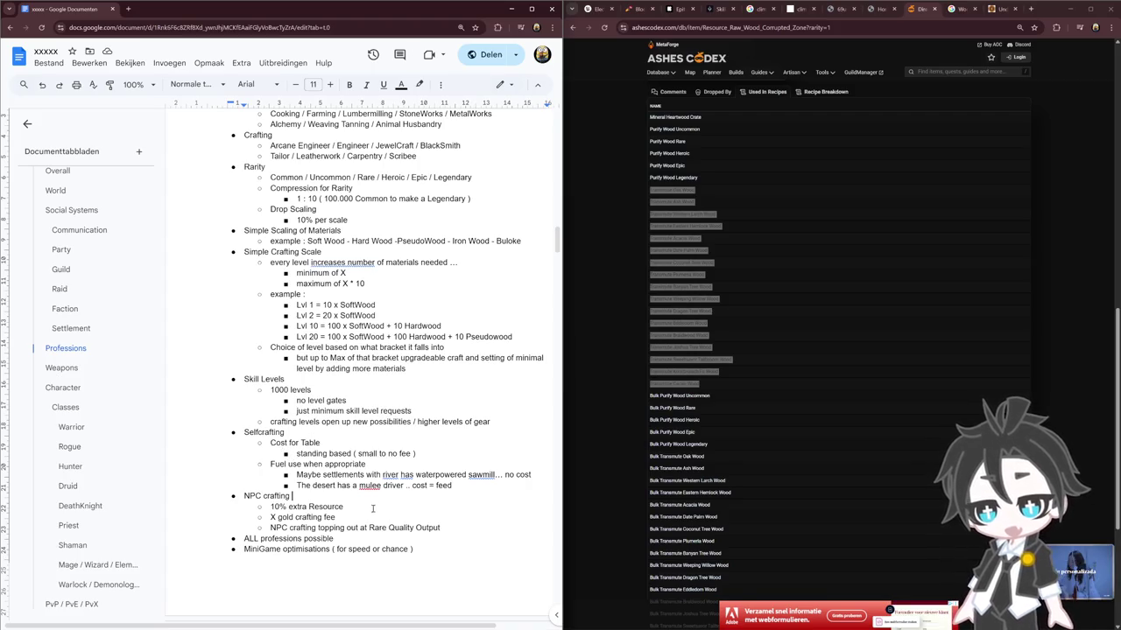
Change the NPC crafting extra resource cost from 10% to X%
drag(336, 517, 237, 156)
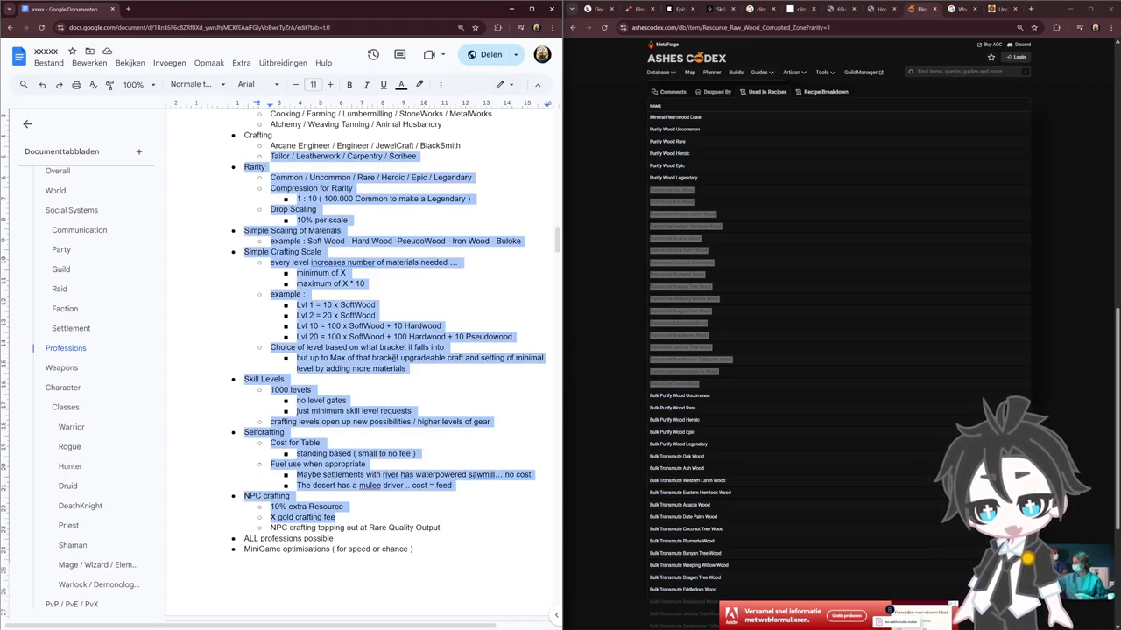
click(396, 358)
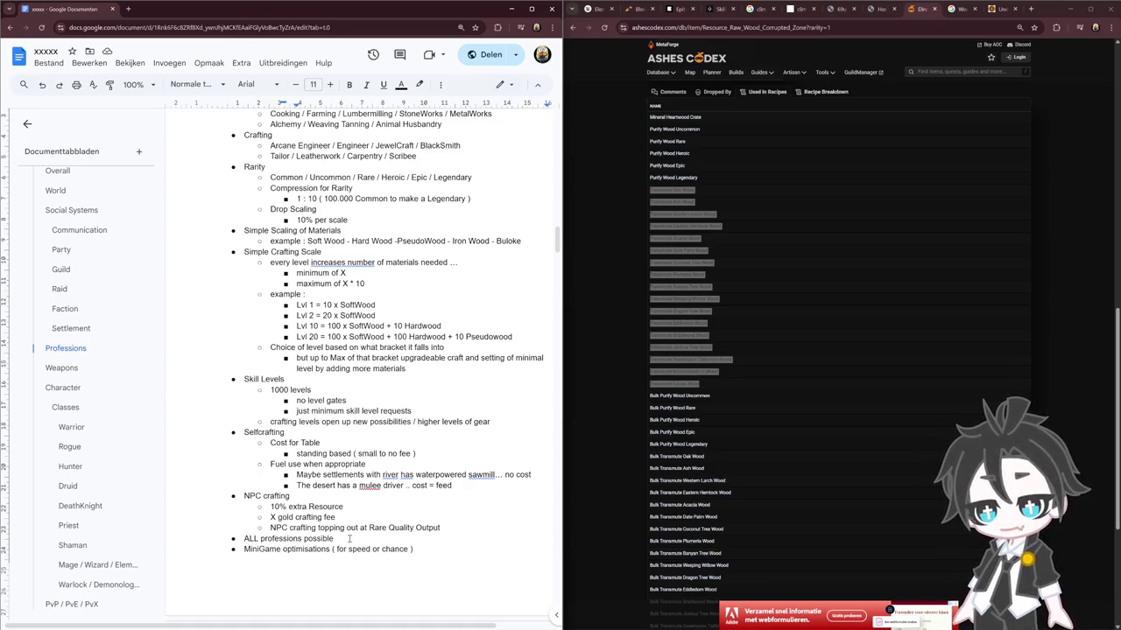
mouse_move(439, 529)
mouse_down()
mouse_move(243, 494)
mouse_move(289, 507)
mouse_move(277, 507)
mouse_up()
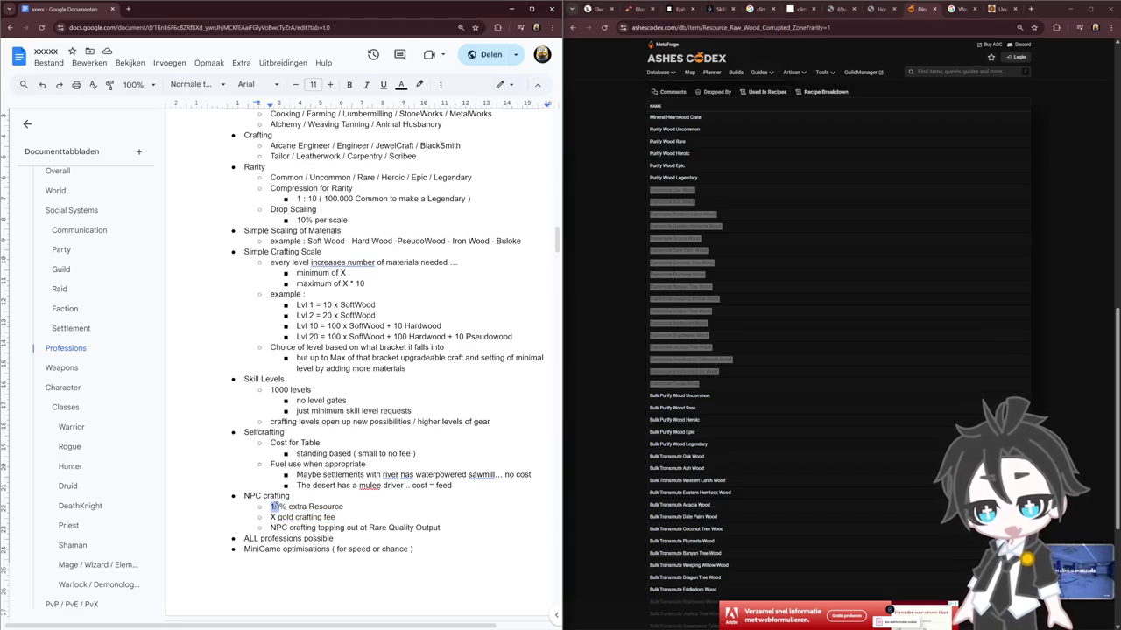
key(BackSpace)
text(ZX)
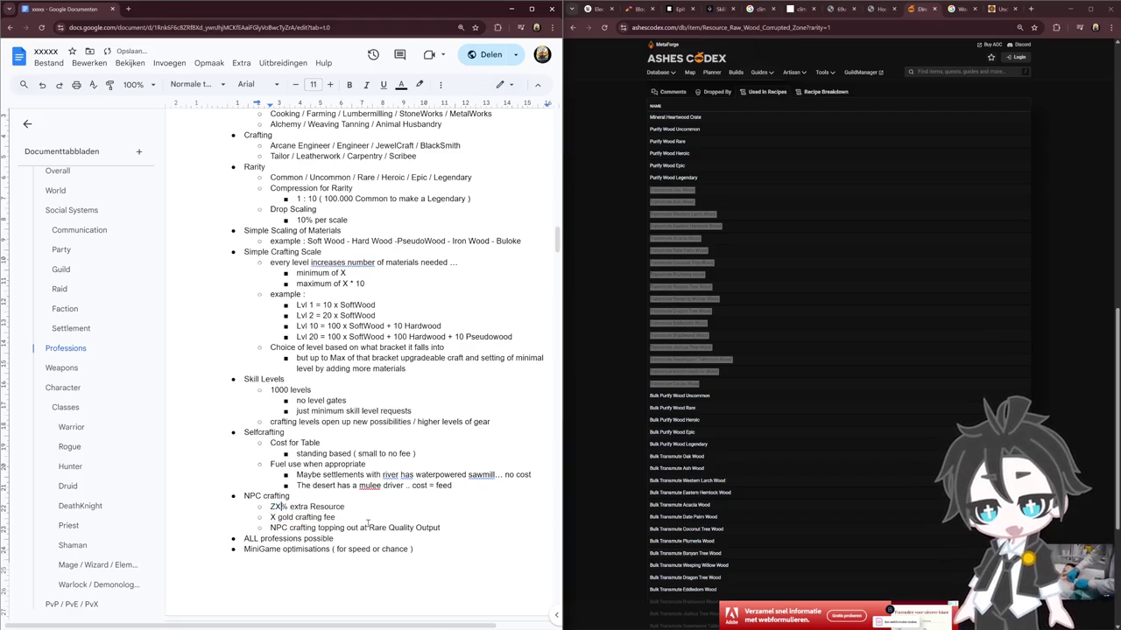
key(Delete)
text(X)
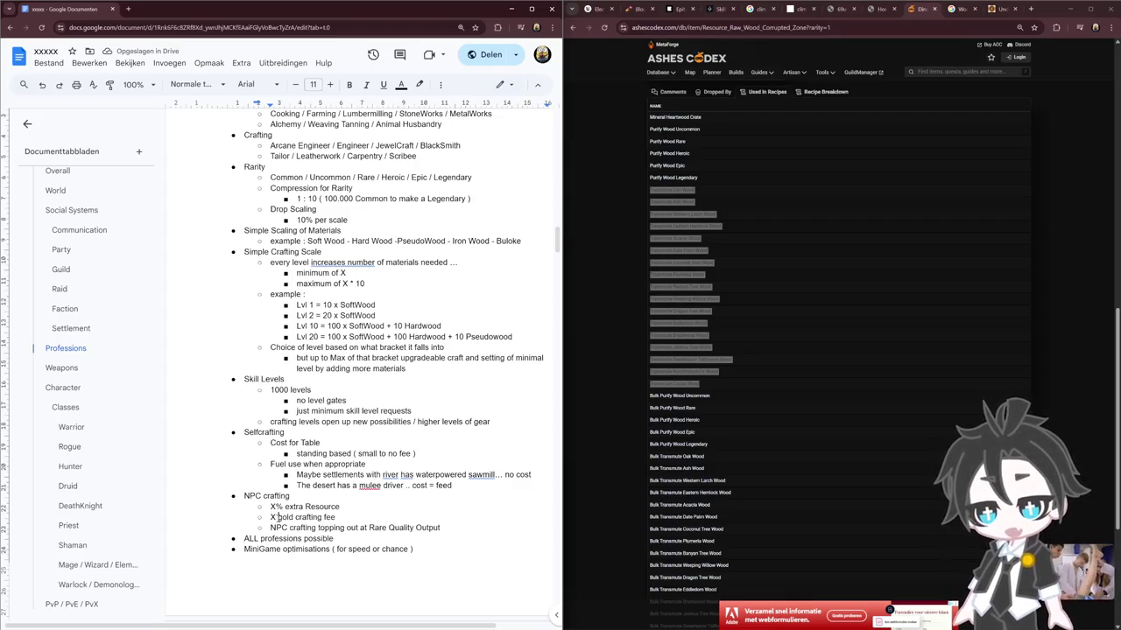
Replace 'gold' with 'monetary' in the crafting fee and review the Rare Quality Output note
key(ctrl+Right)
key(ctrl+shift+Right)
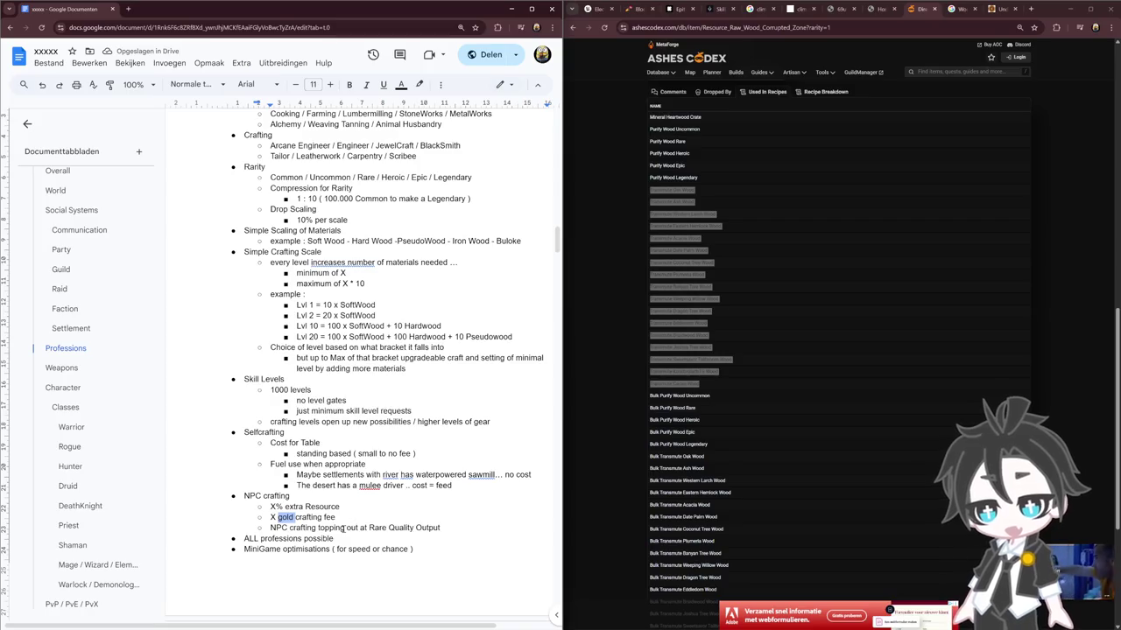
text(monetary)
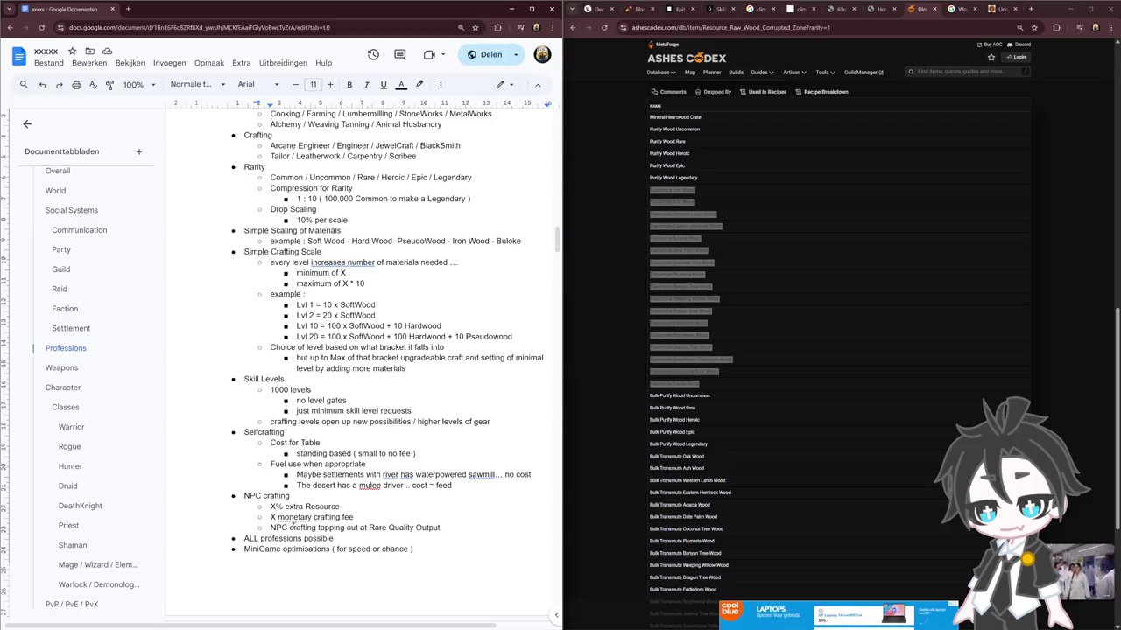
mouse_move(283, 529)
mouse_down()
mouse_move(491, 525)
mouse_move(317, 525)
mouse_move(230, 489)
mouse_move(236, 496)
mouse_up()
click(450, 529)
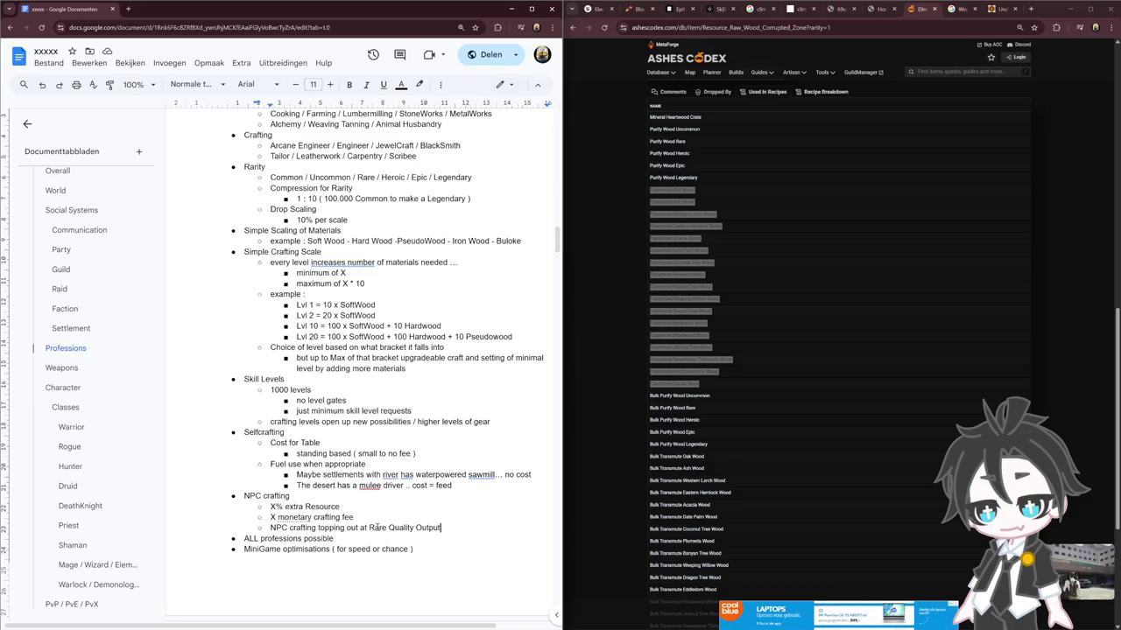
double_click(376, 528)
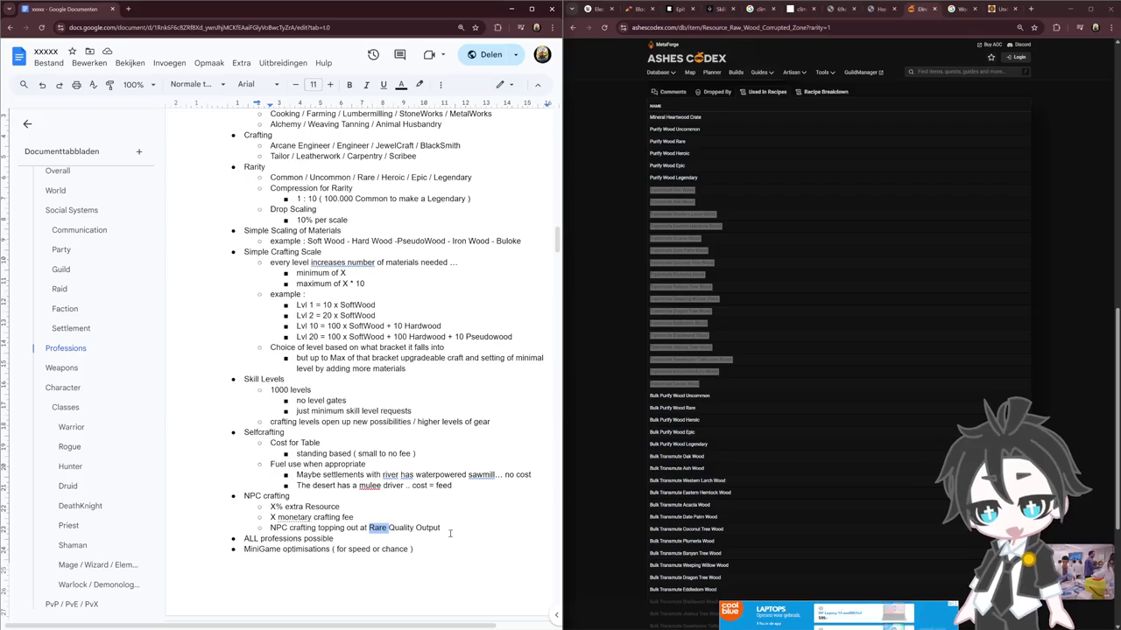
drag(450, 533, 270, 507)
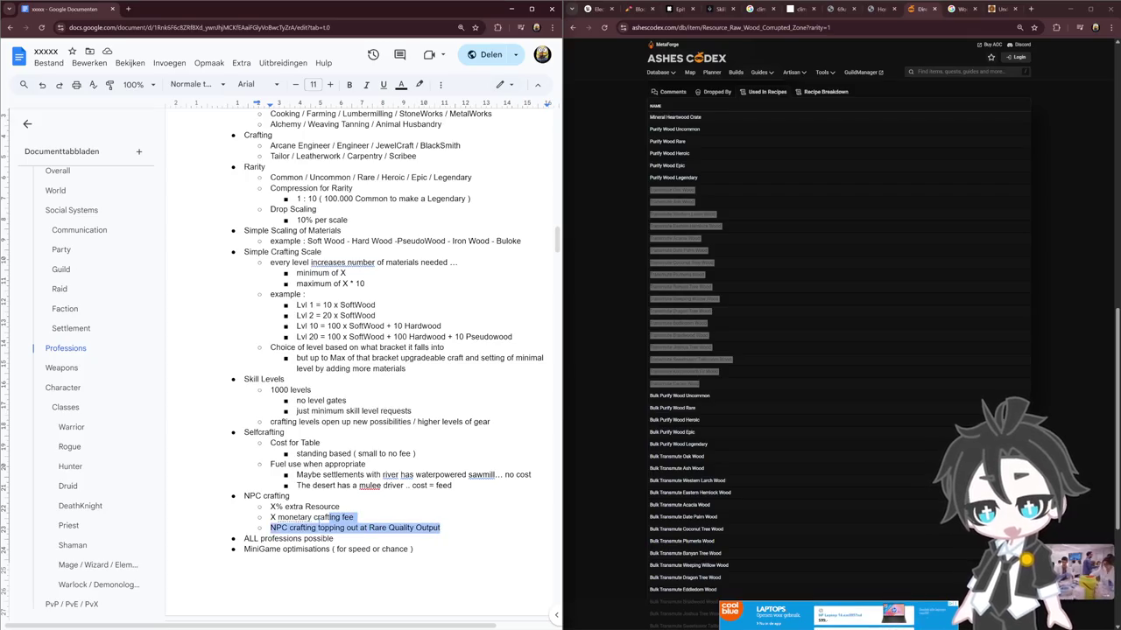
Insert a page break before 'MiniGame optimisations' so it starts on the next page
click(424, 506)
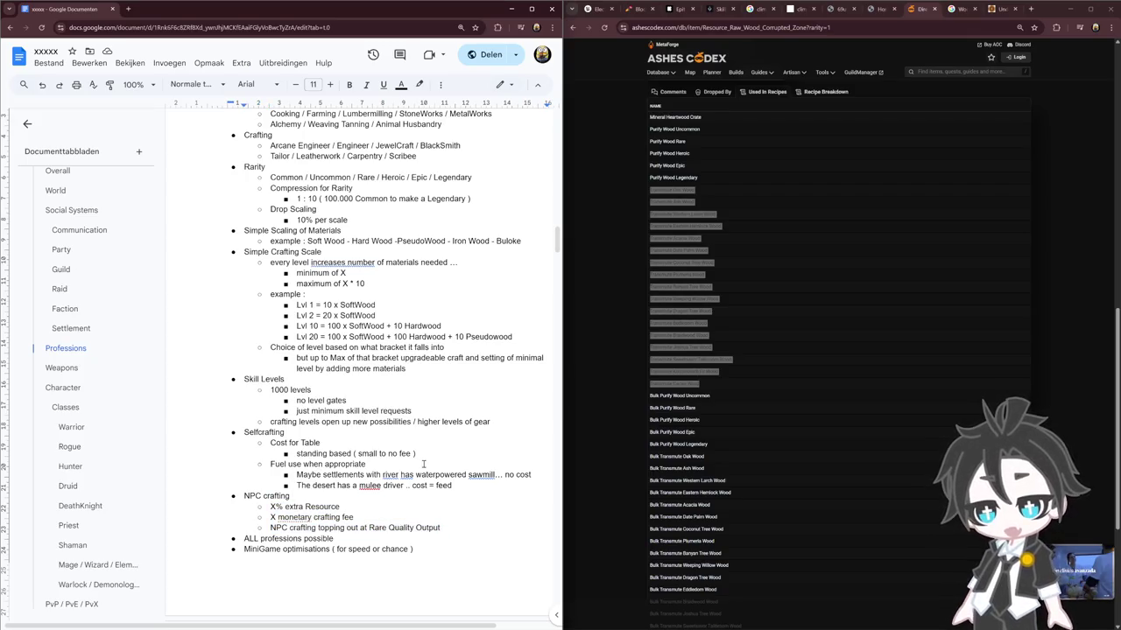
scroll(424, 464, up, 3)
scroll(420, 473, down, 4)
scroll(411, 499, up, 2)
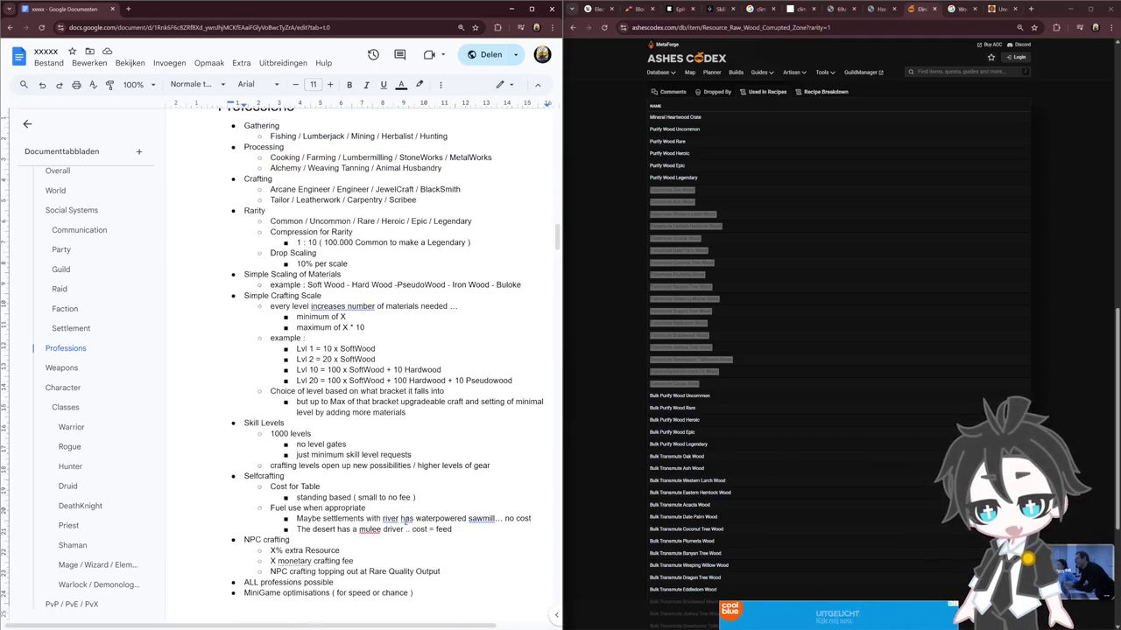
drag(335, 582, 244, 583)
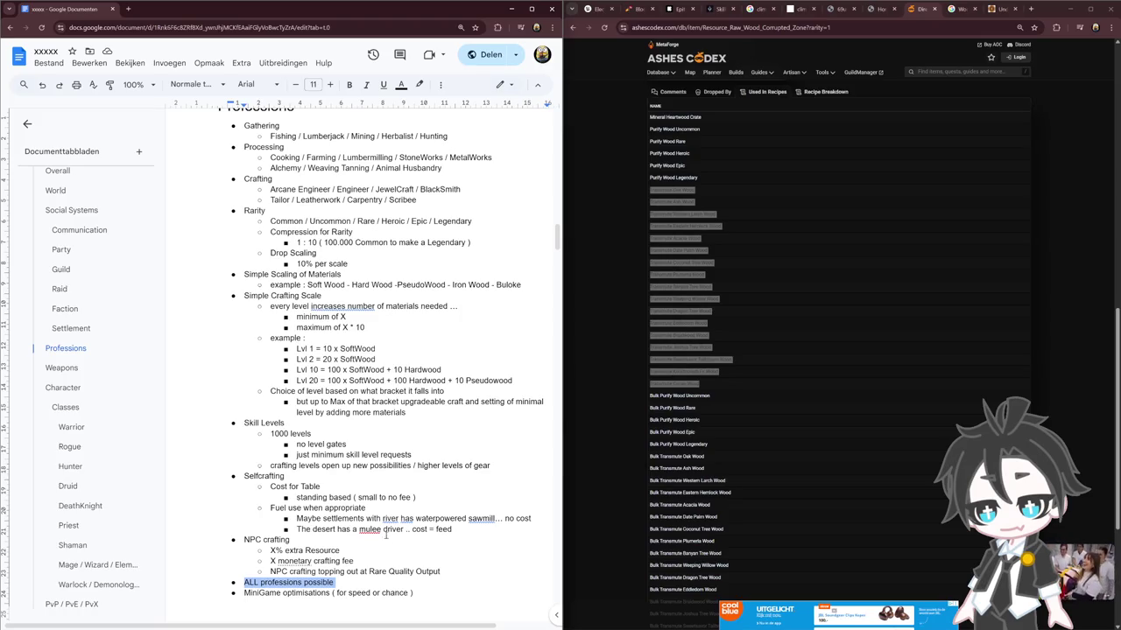
scroll(389, 524, down, 2)
scroll(389, 523, down, 2)
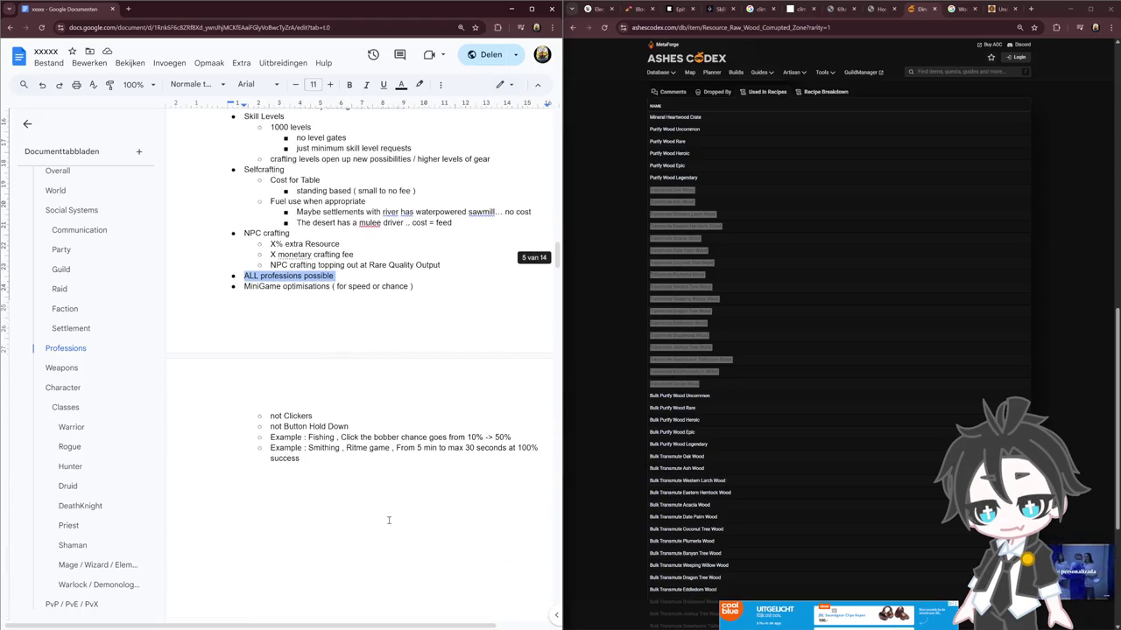
click(244, 286)
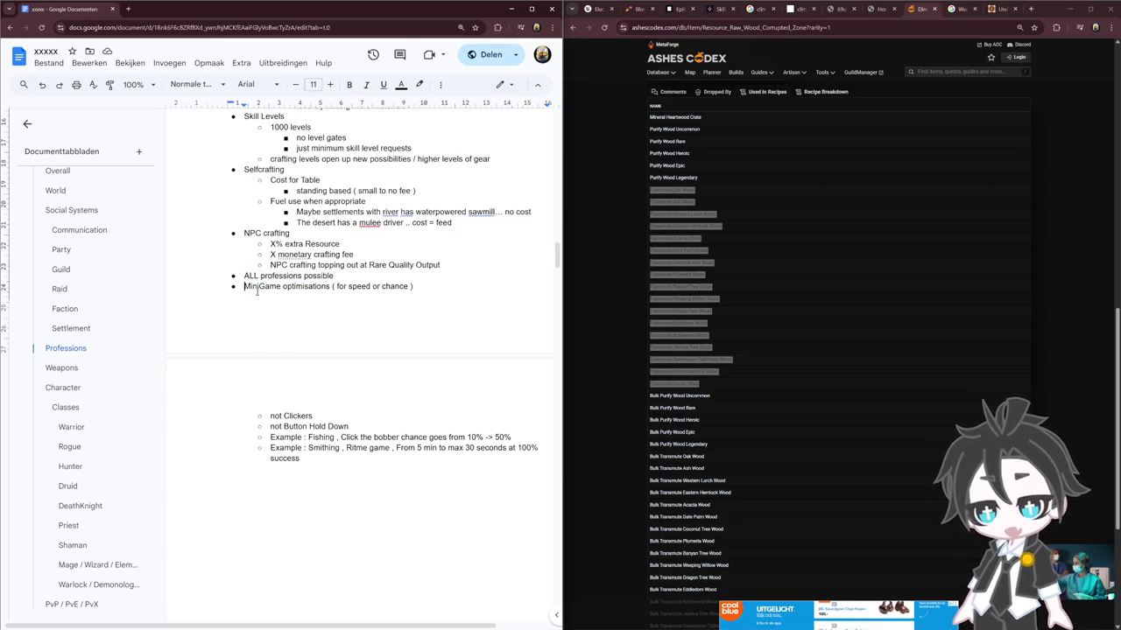
key(ctrl+Return)
key(Up)
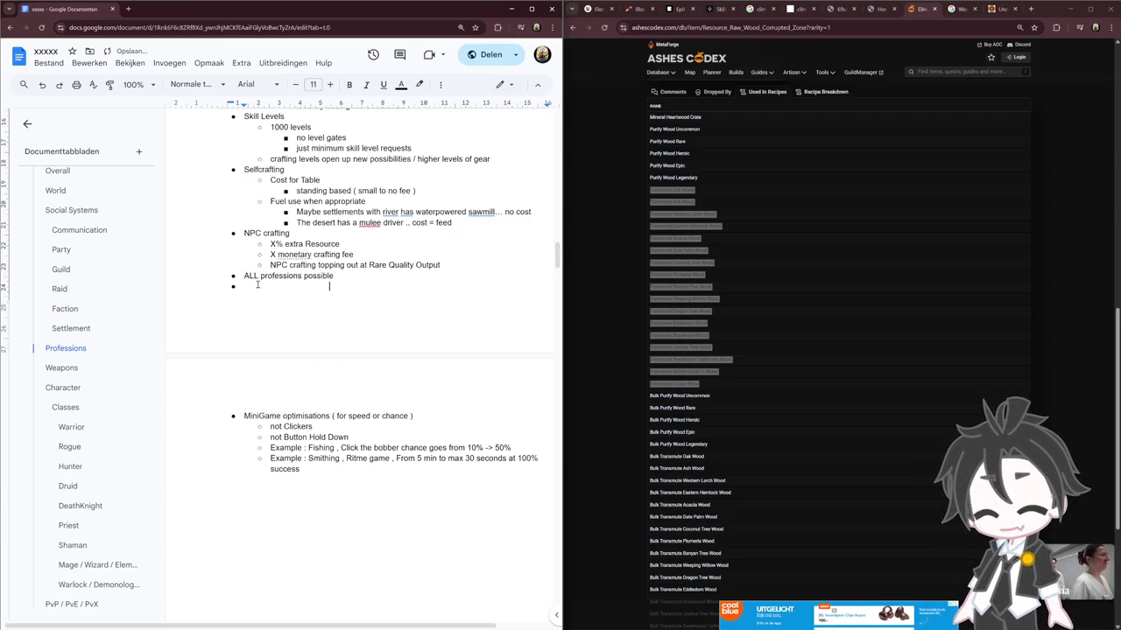
Check the ALL professions possible, MiniGame optimisations and Fishing example lines after the break
click(270, 427)
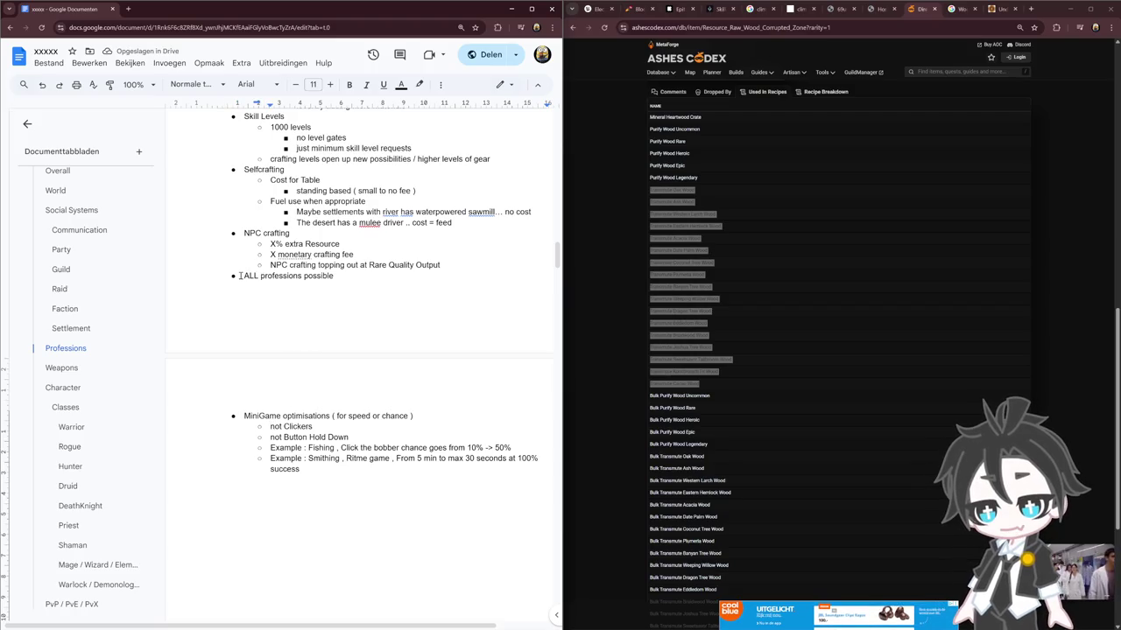
drag(239, 276, 397, 284)
drag(253, 416, 425, 412)
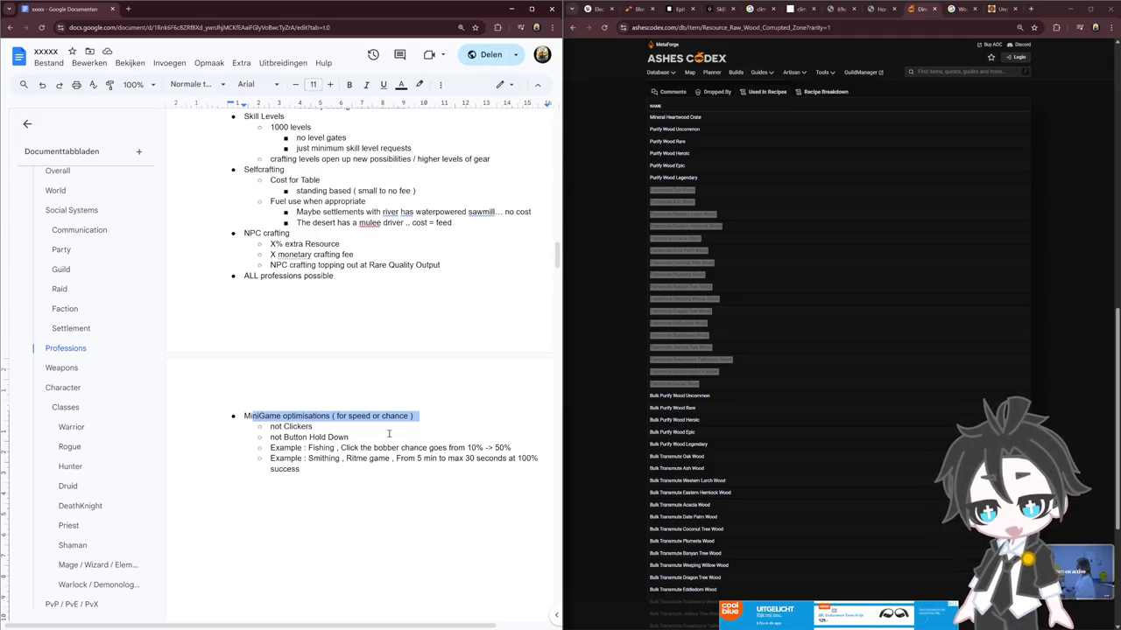
click(352, 437)
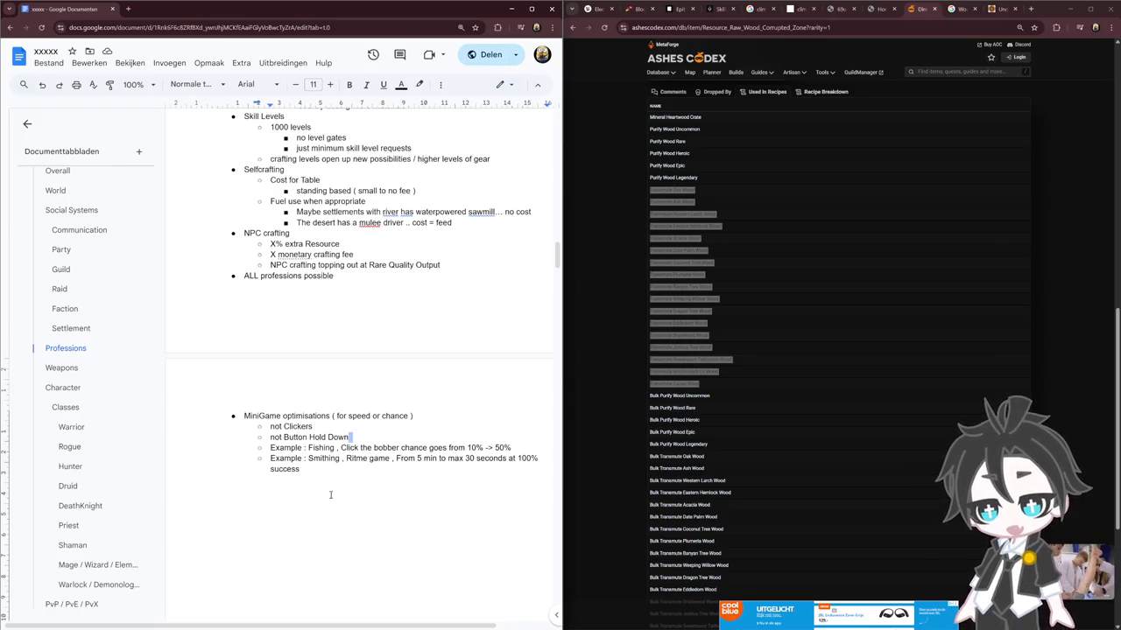
drag(284, 448, 538, 447)
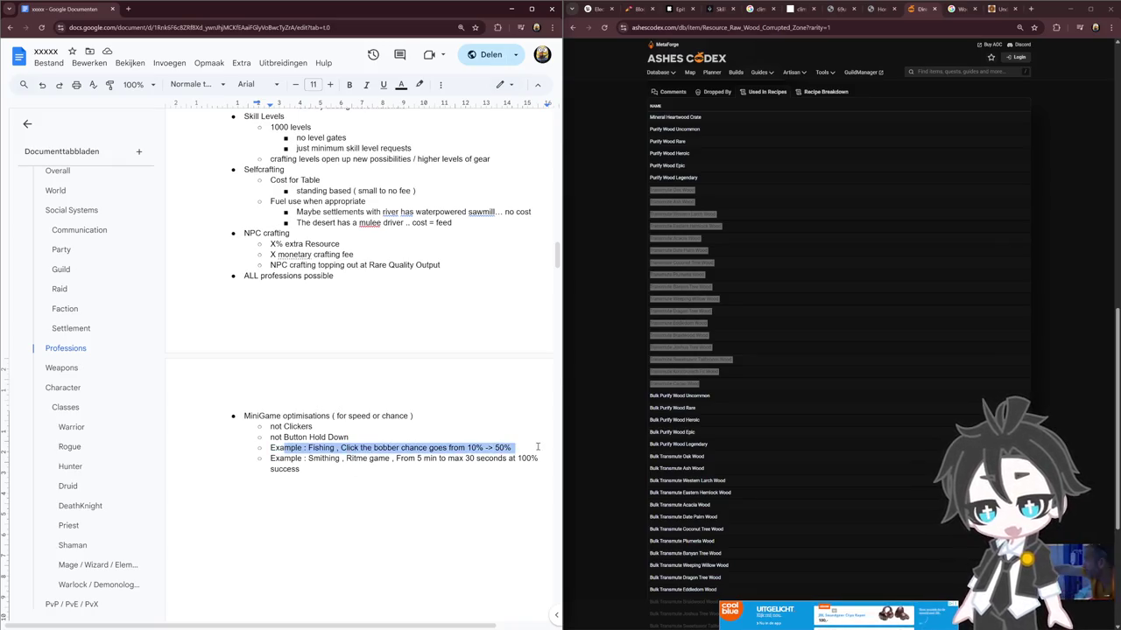
drag(336, 447, 515, 447)
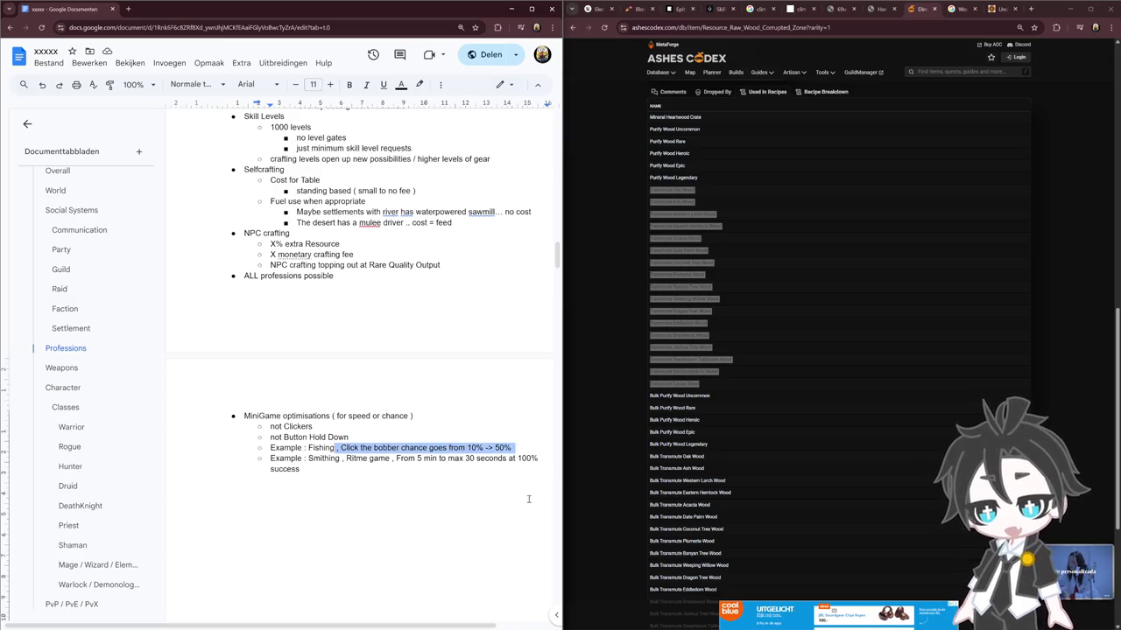
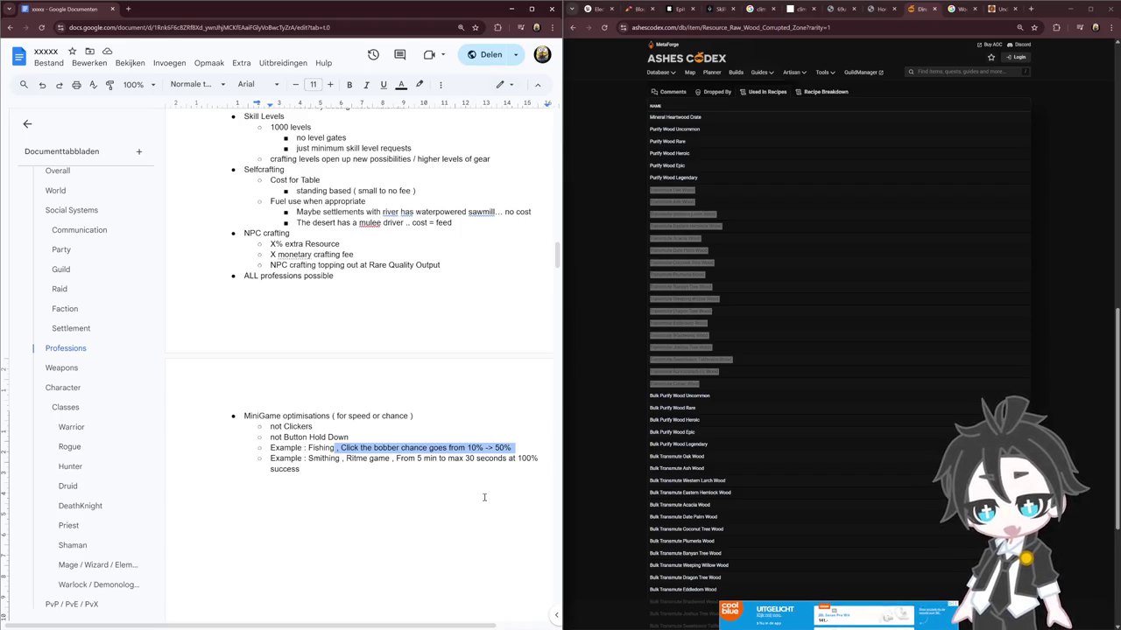
Move from the professions notes to the Weapons section and review the 2 Handed list
click(358, 480)
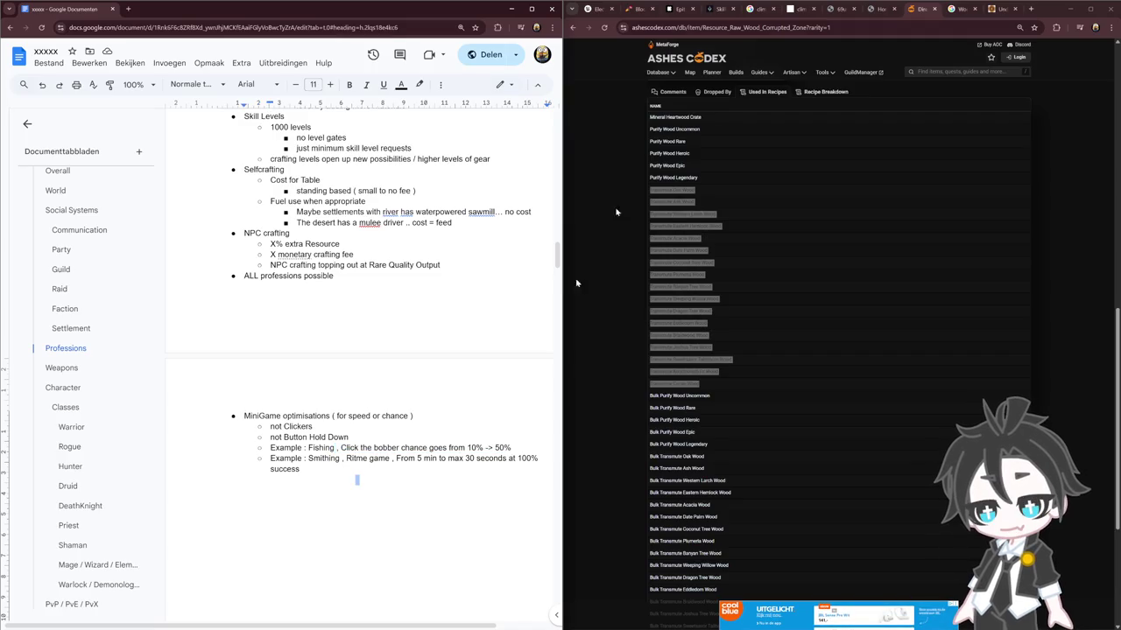
click(426, 330)
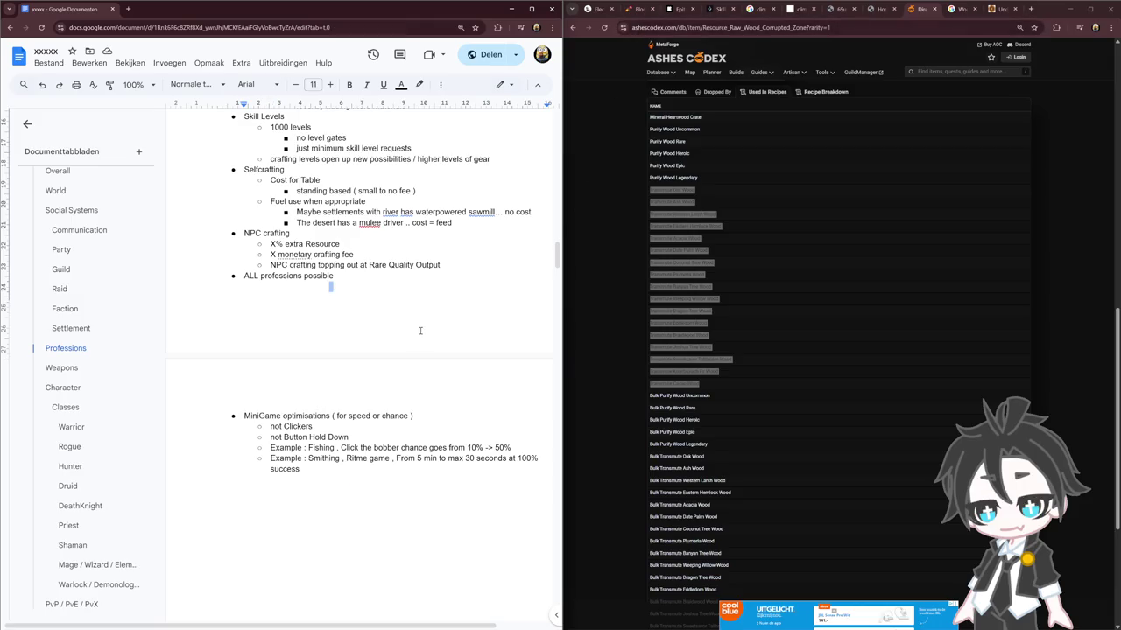
click(63, 369)
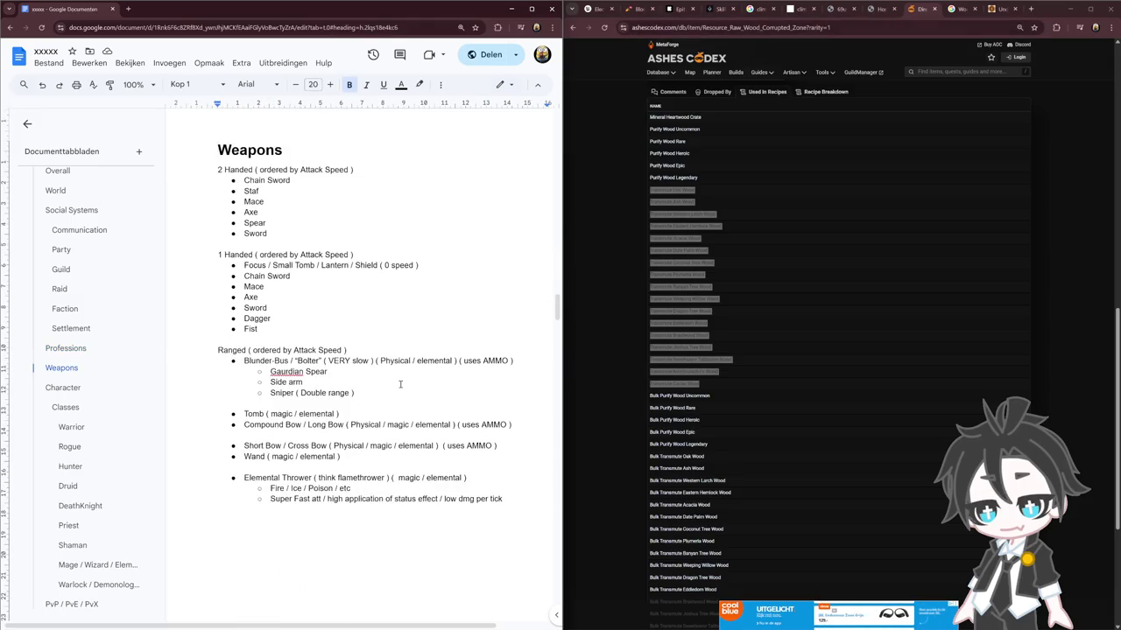
scroll(400, 385, up, 3)
scroll(400, 384, down, 1)
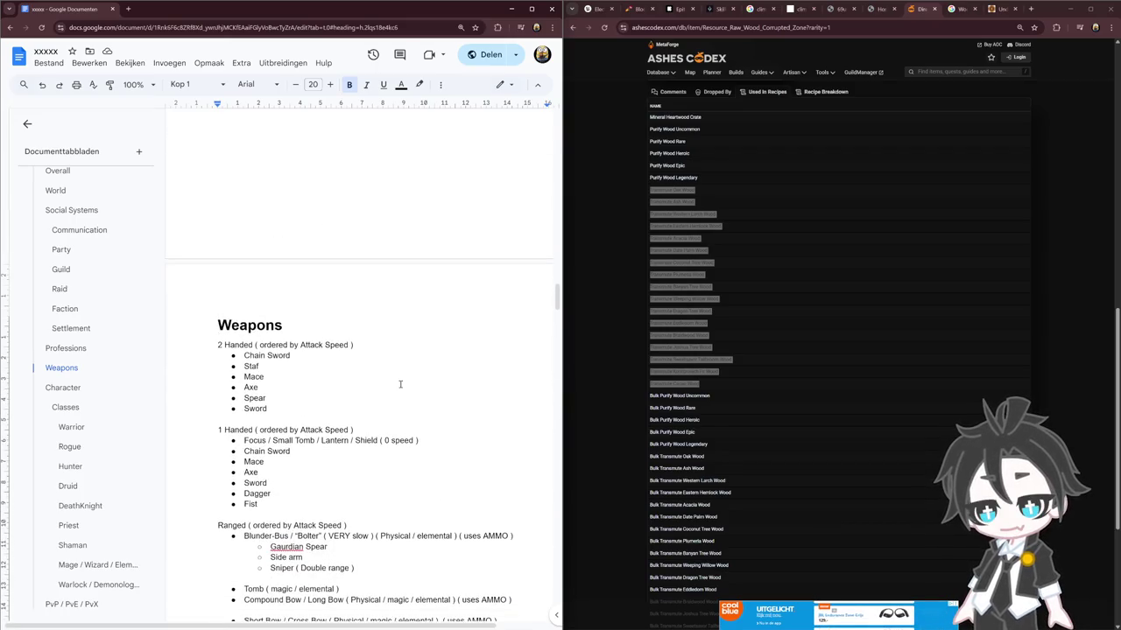
drag(303, 408, 297, 355)
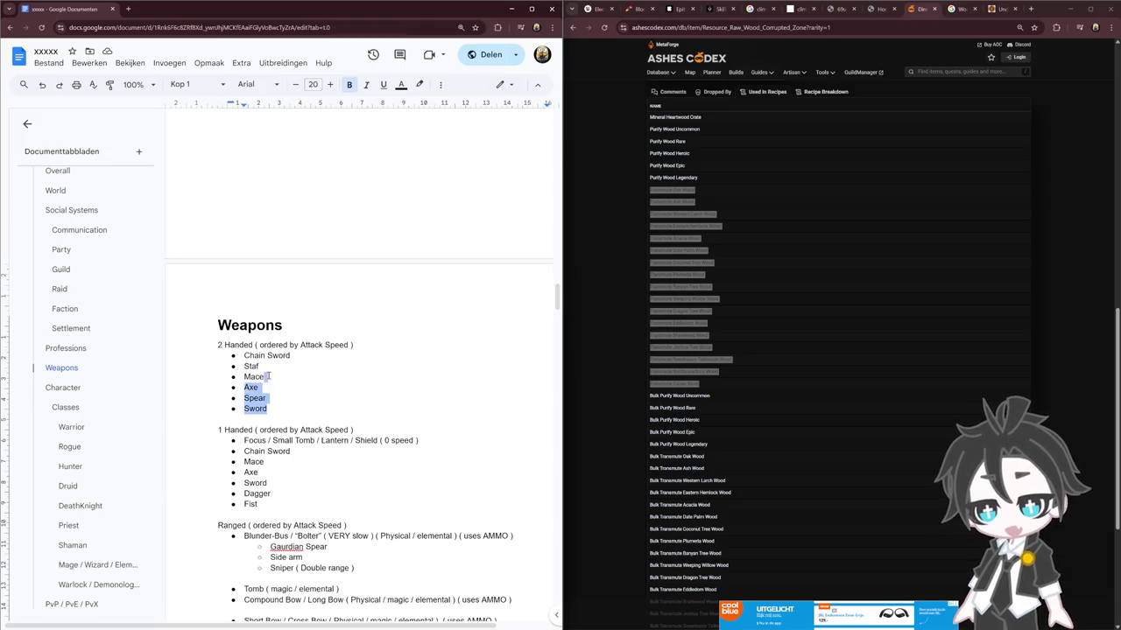
click(313, 378)
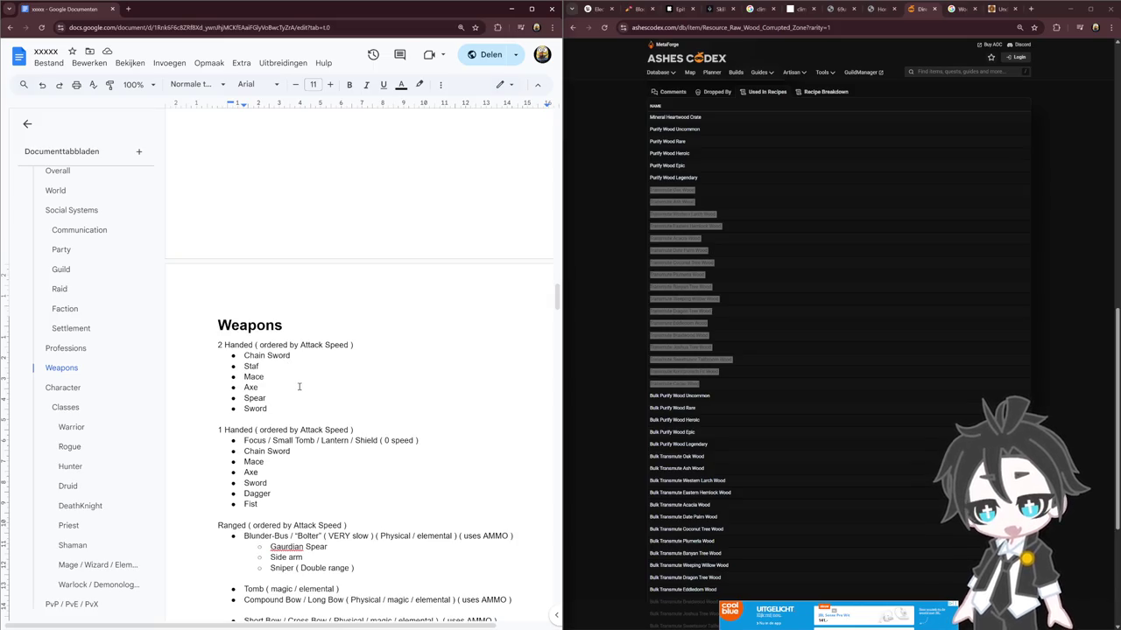
Duplicate the Chain Sword bullet and rename the new first entry to Chain Axe
triple_click(282, 357)
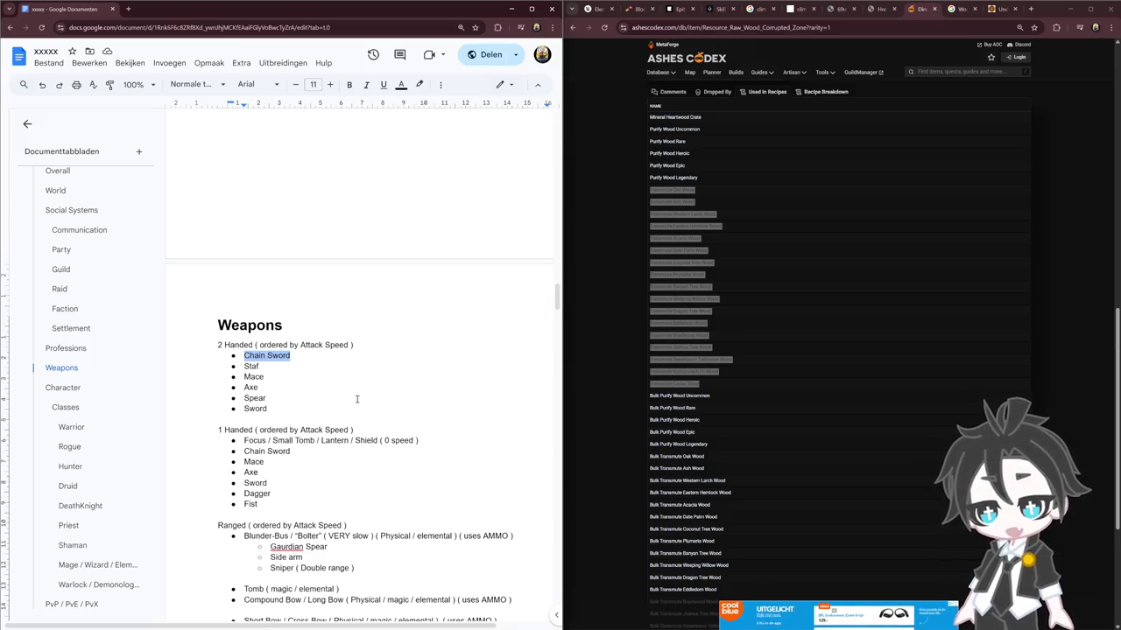
click(298, 356)
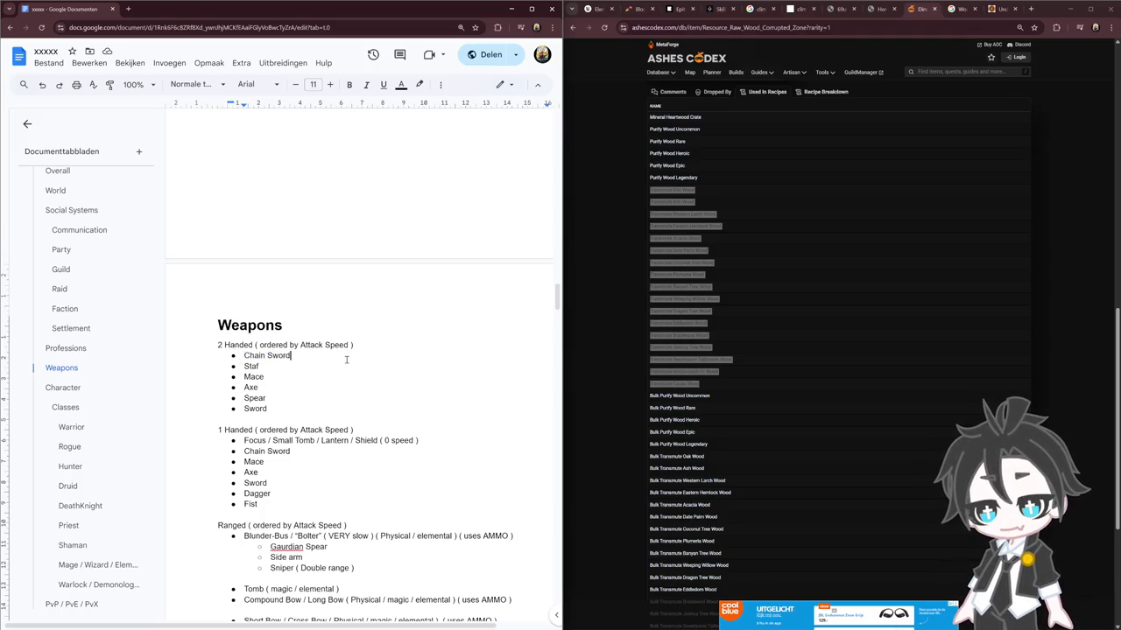
key(Home)
key(Return)
key(Up)
text(Chain Sword)
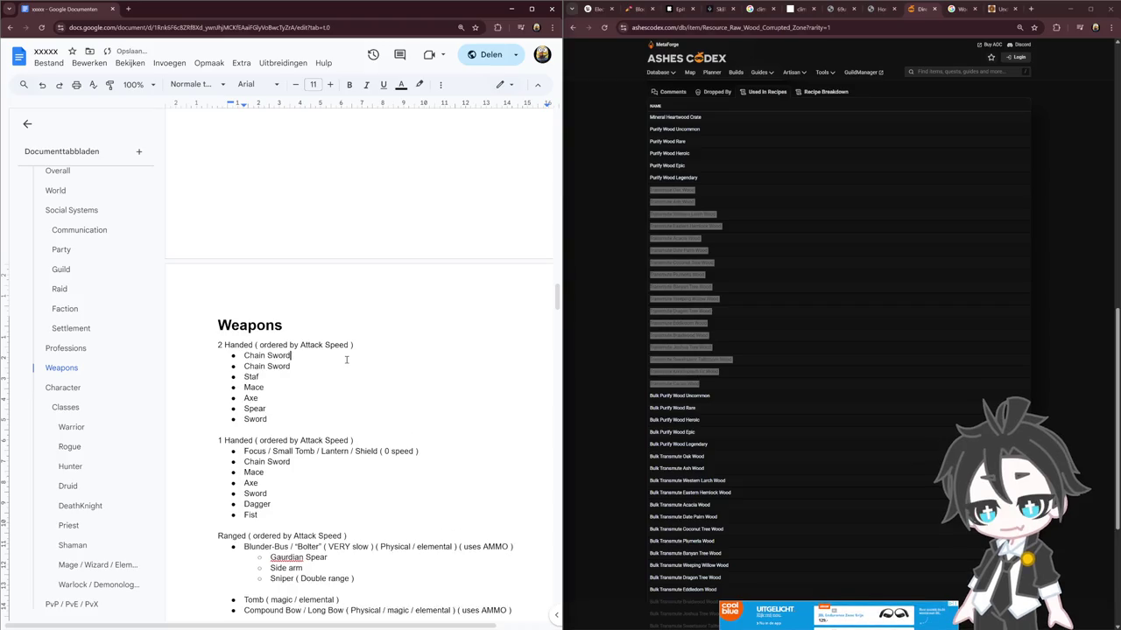
key(BackSpace)
key(BackSpace)
key(BackSpace)
text(Axe)
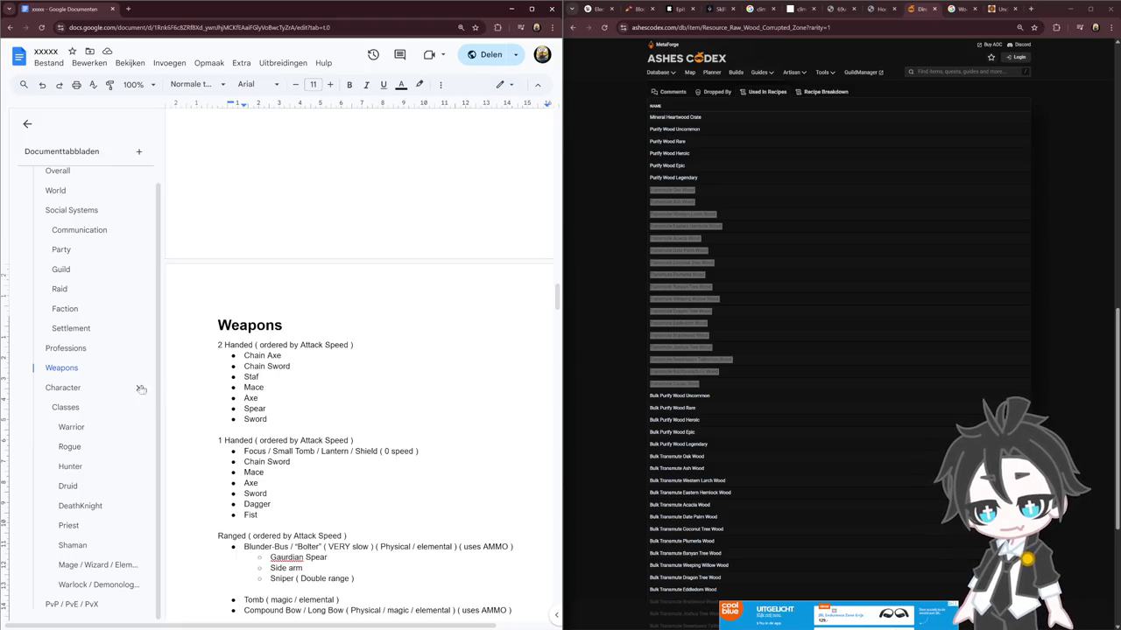
scroll(90, 295, up, 2)
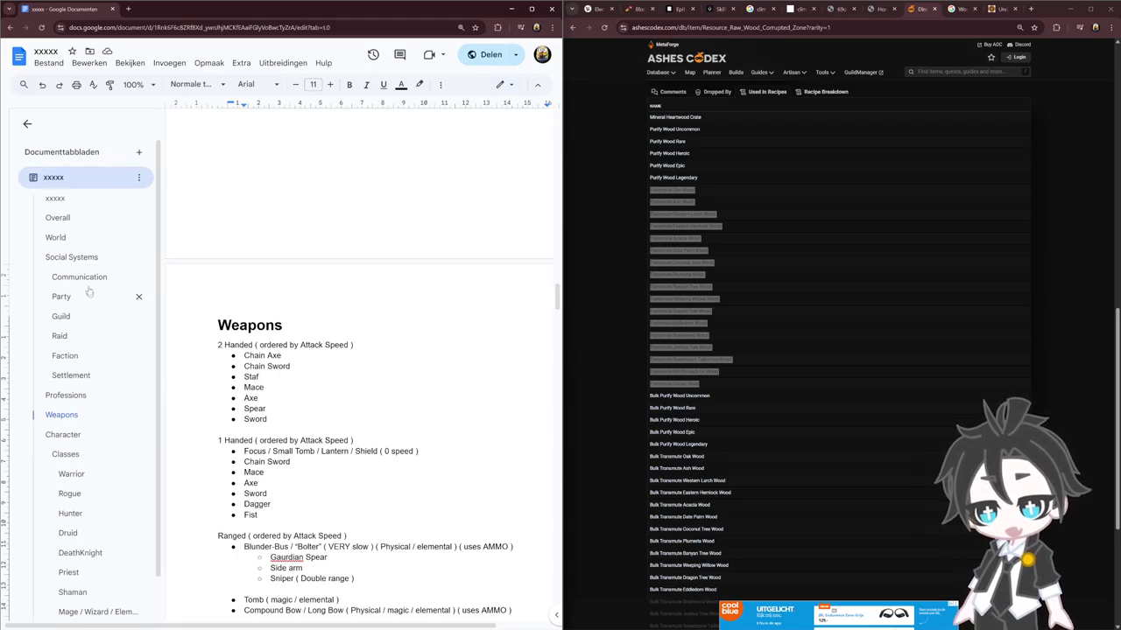
scroll(99, 458, down, 1)
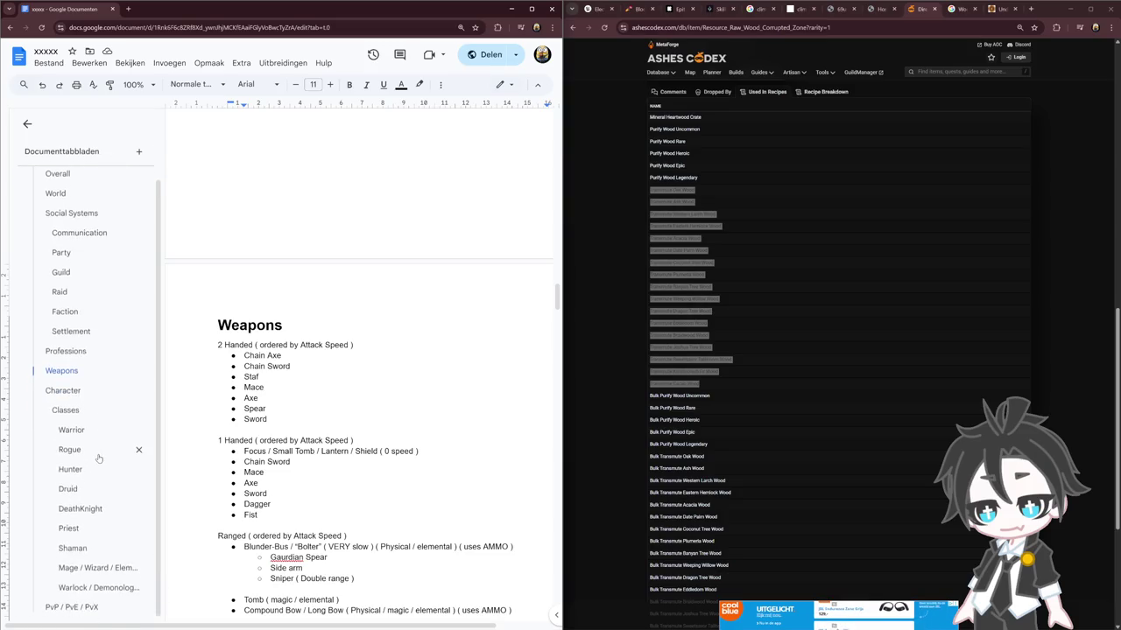
scroll(99, 464, down, 1)
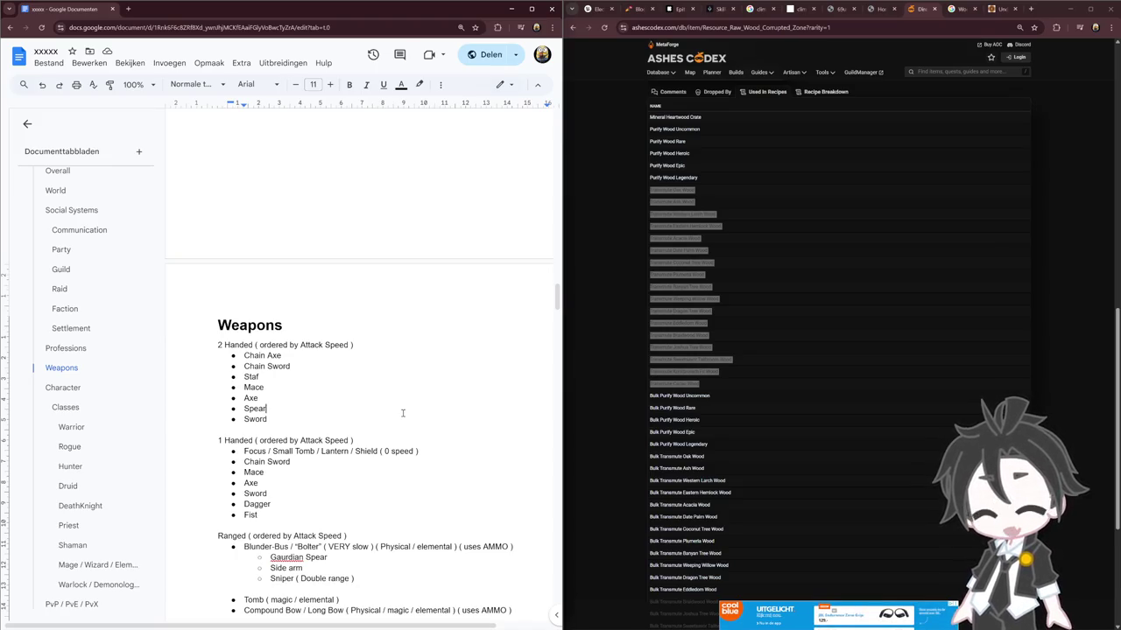
click(380, 408)
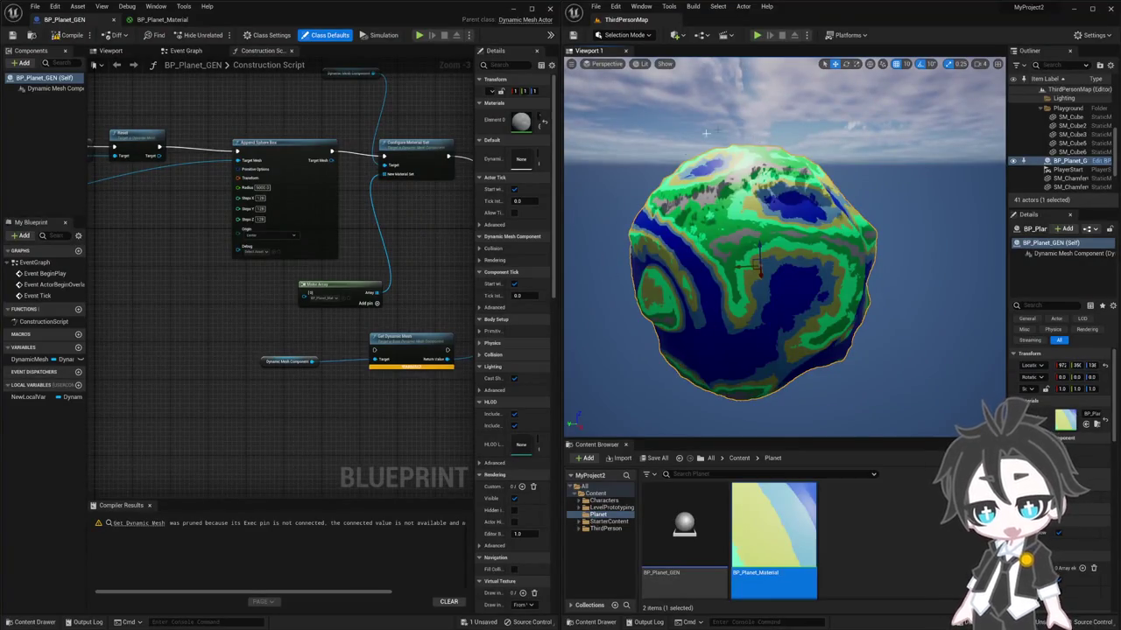
drag(706, 267, 788, 263)
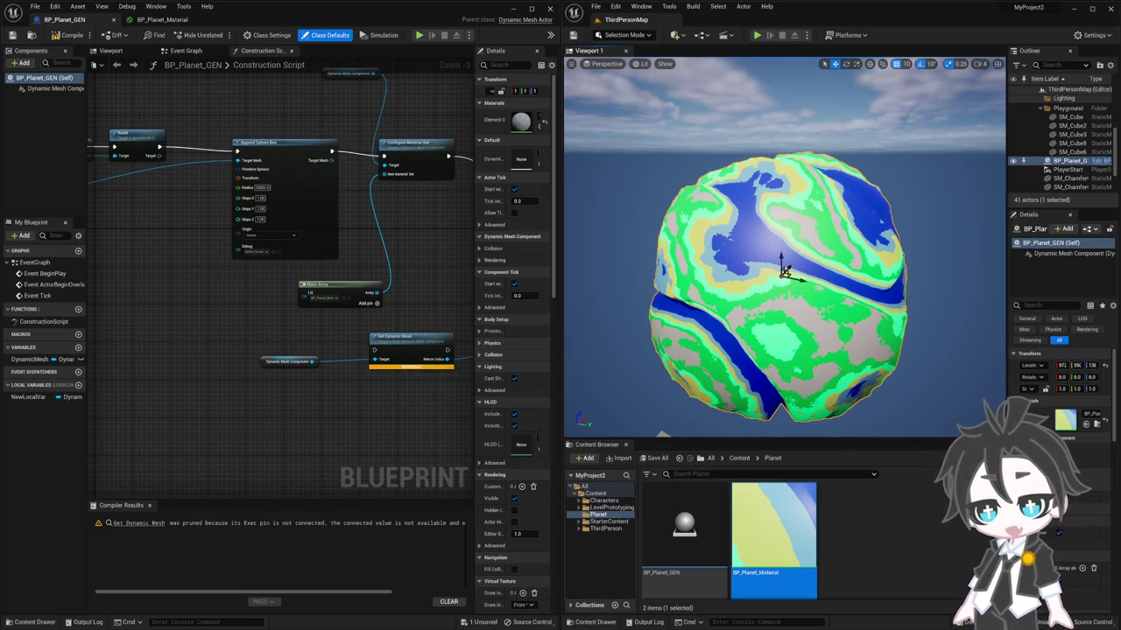
key(alt+Tab)
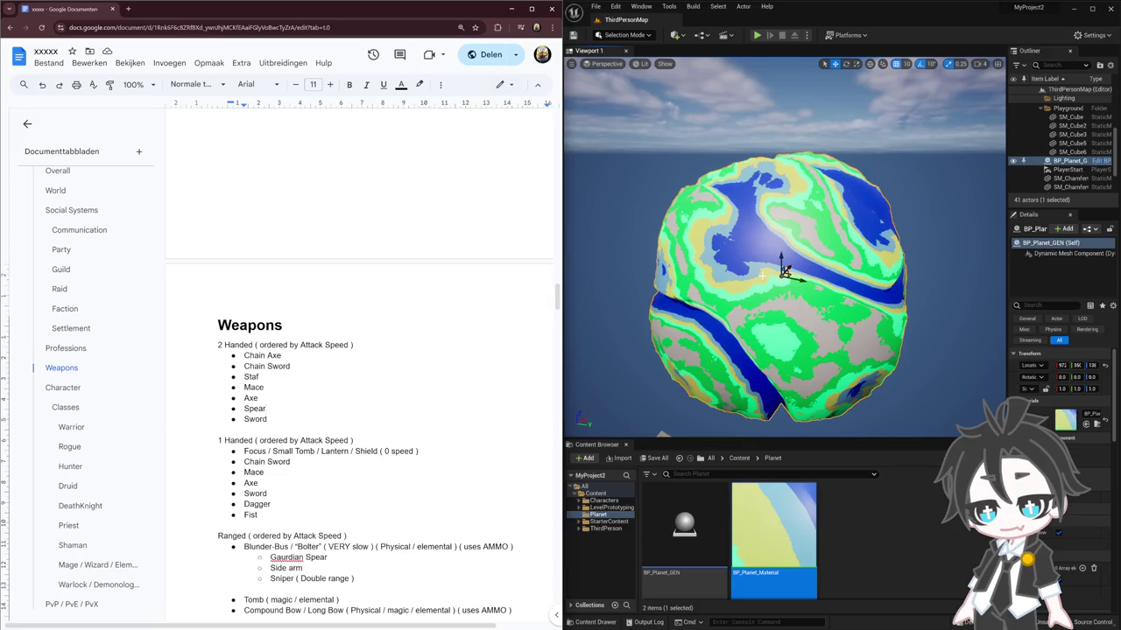
double_click(774, 525)
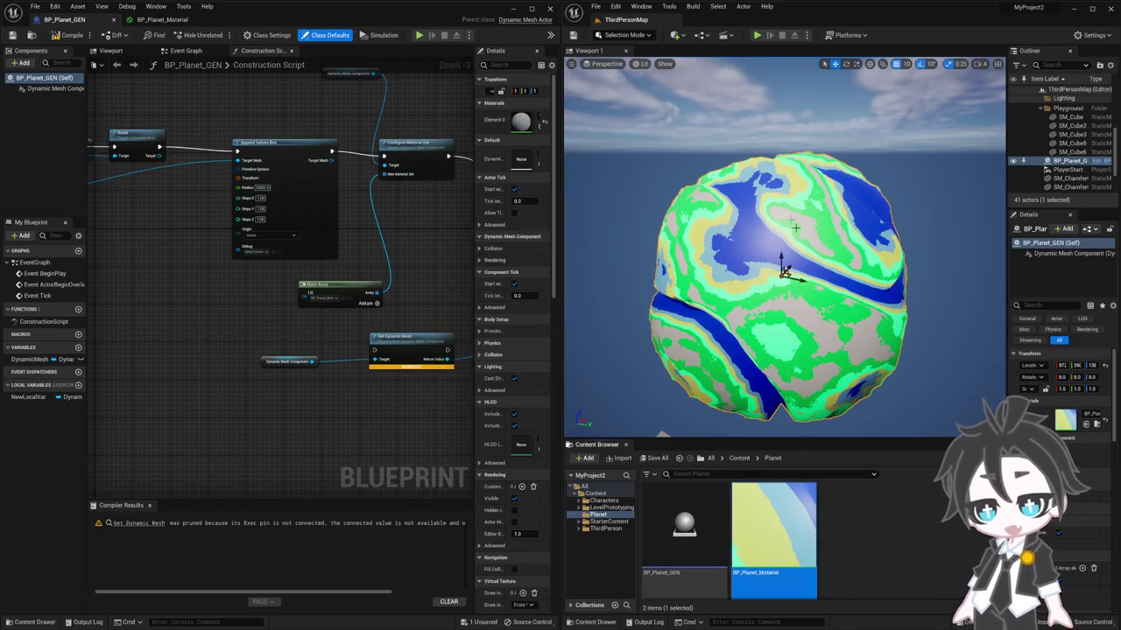
Nudge the planet actor's position slightly up and to the right
mouse_move(778, 235)
mouse_down()
mouse_move(789, 233)
mouse_move(794, 273)
mouse_up()
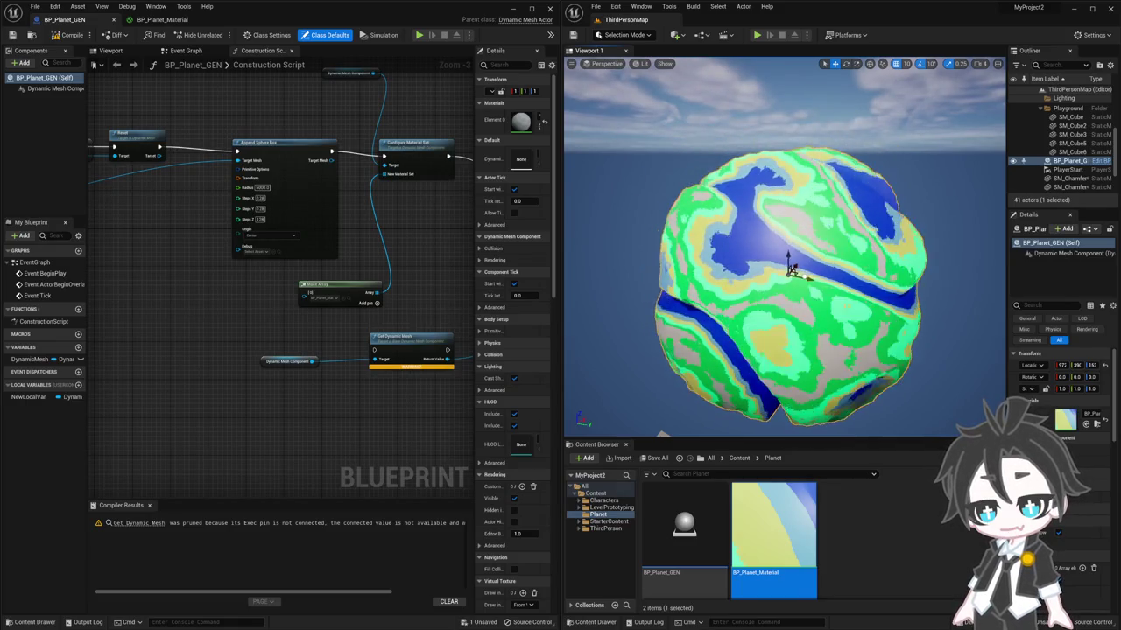
mouse_move(796, 274)
mouse_down()
mouse_move(753, 271)
mouse_move(792, 282)
mouse_move(768, 282)
mouse_up()
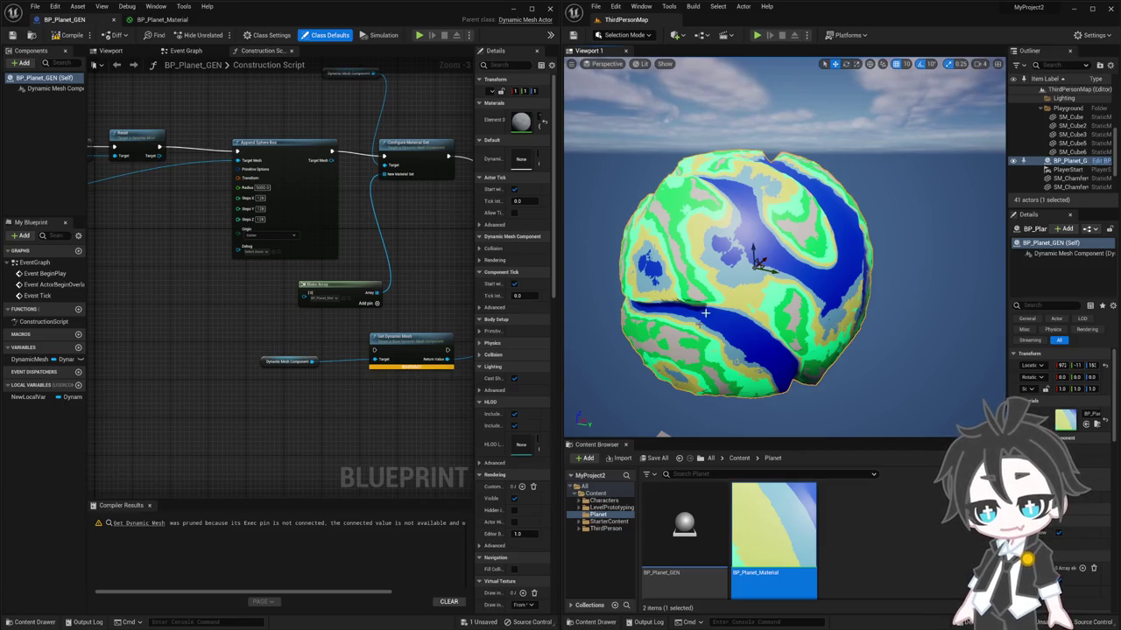
drag(770, 269, 775, 273)
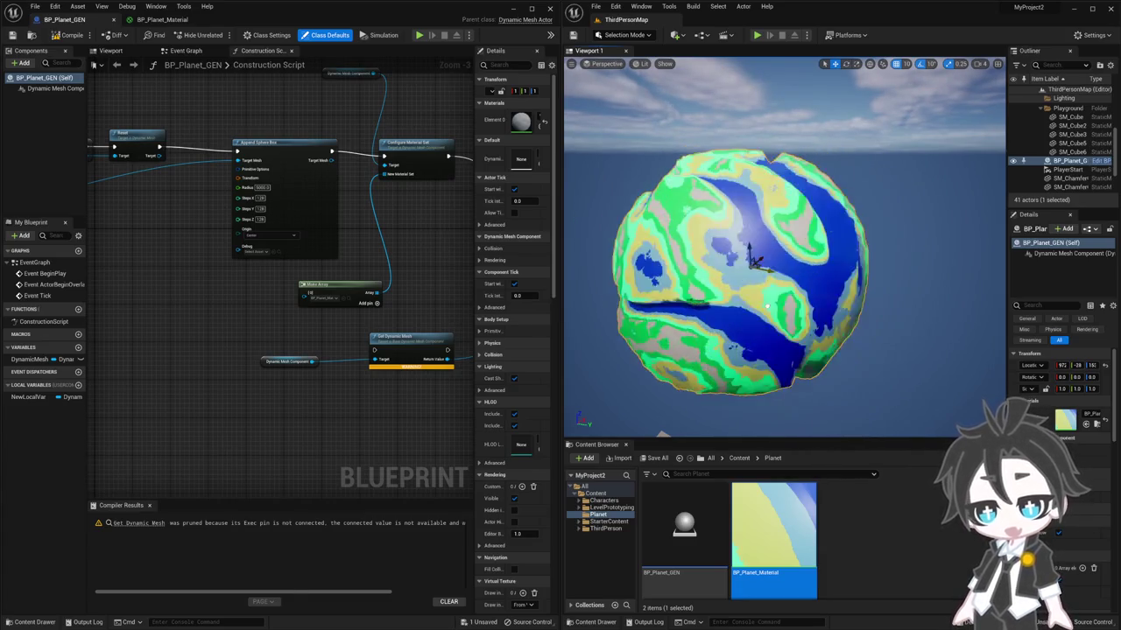
Pull the camera back so the full planet sits lower-left beside the building
drag(830, 317, 848, 315)
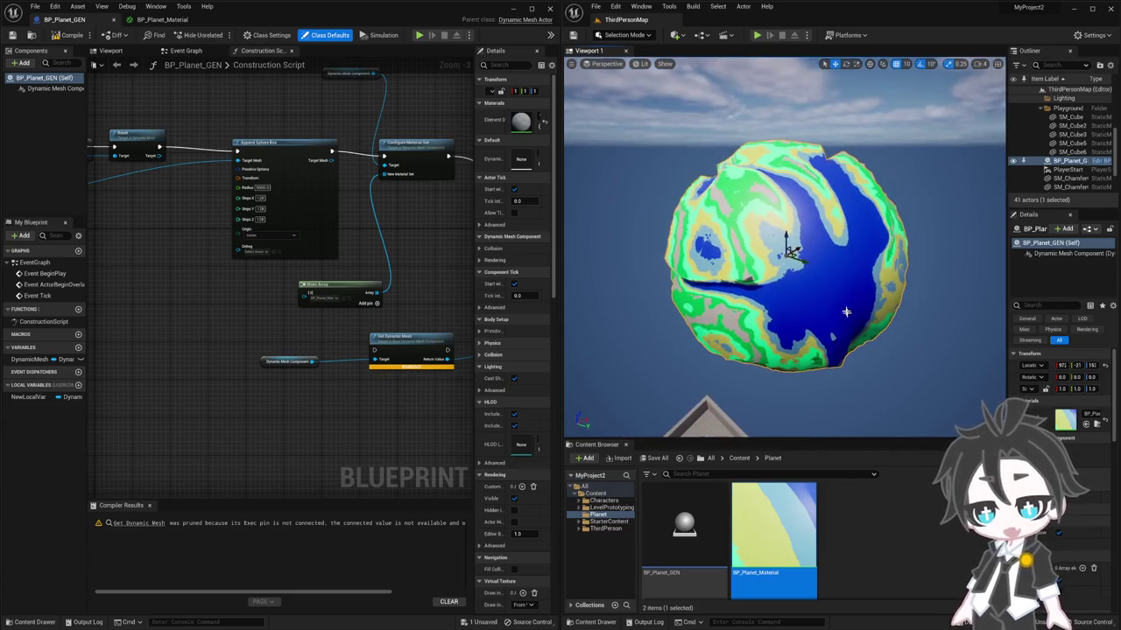
mouse_move(786, 241)
mouse_down()
mouse_move(814, 263)
mouse_move(841, 246)
mouse_up()
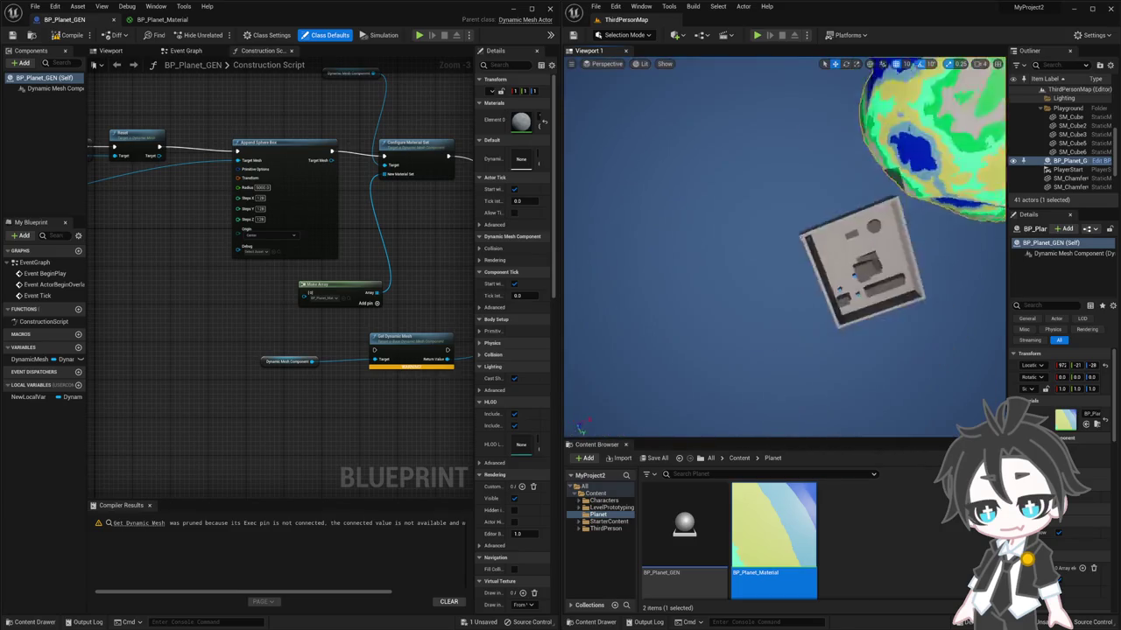
drag(657, 350, 686, 333)
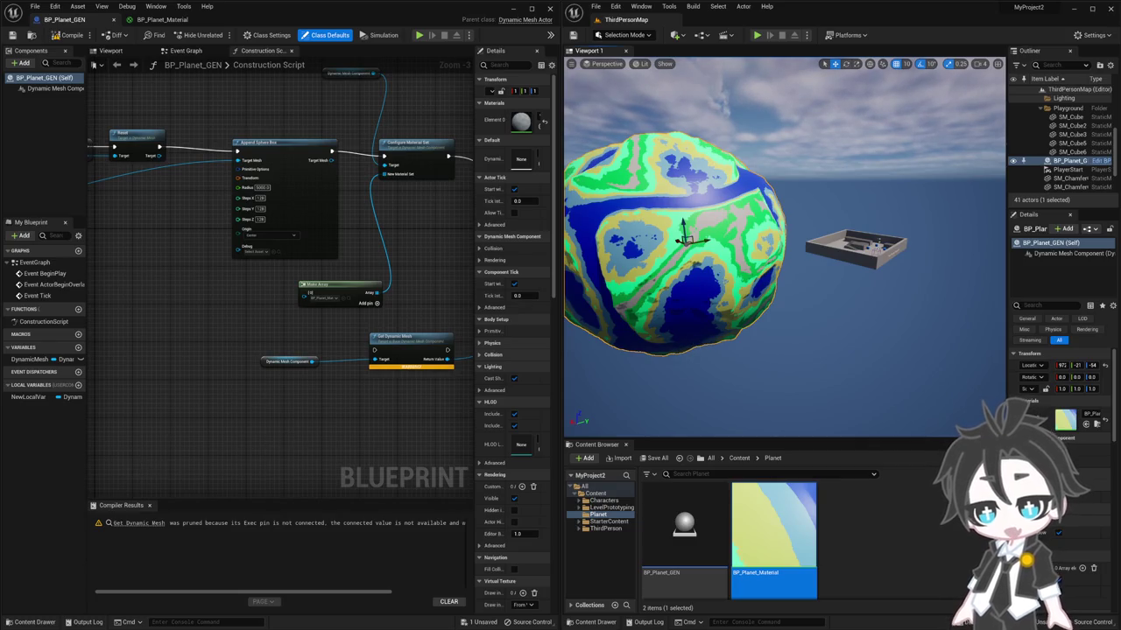
key(alt+Tab)
Scroll up through the World section and highlight the planet radius note
scroll(319, 429, up, 5)
scroll(319, 429, up, 5)
scroll(319, 429, up, 5)
scroll(319, 429, up, 10)
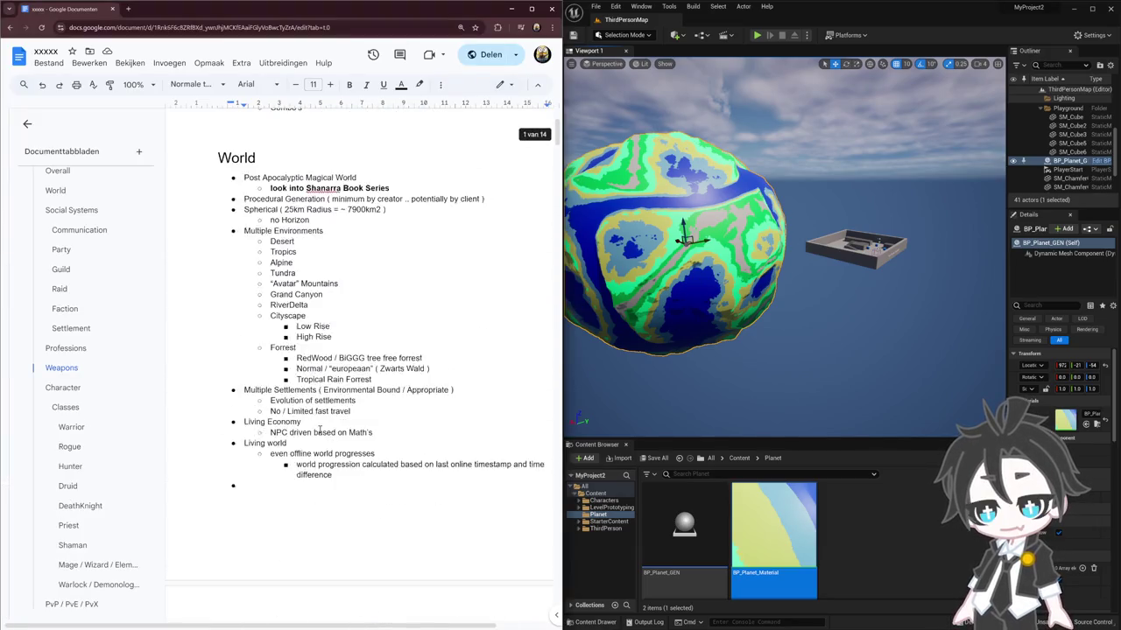
scroll(319, 429, up, 3)
drag(282, 361, 387, 361)
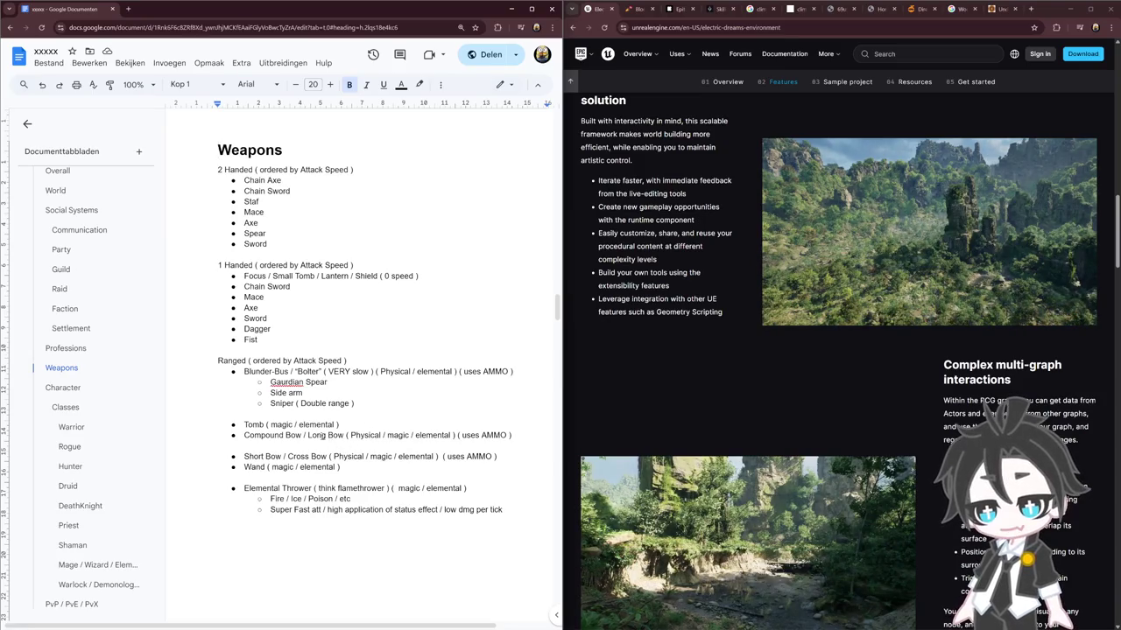
drag(309, 435, 343, 435)
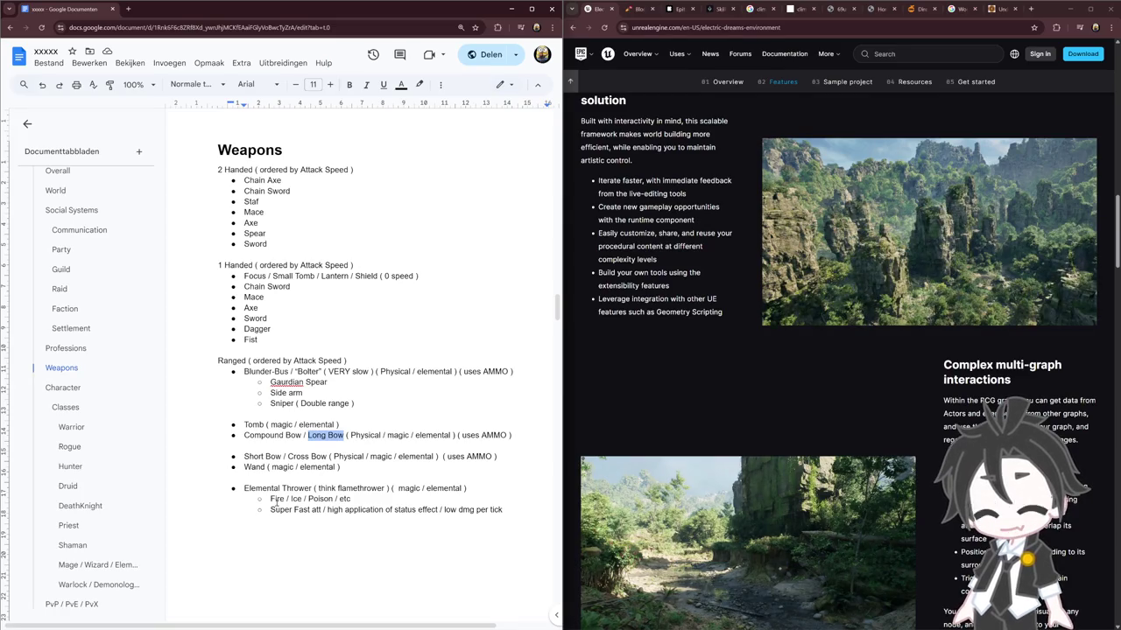
drag(245, 489, 314, 489)
drag(410, 491, 382, 497)
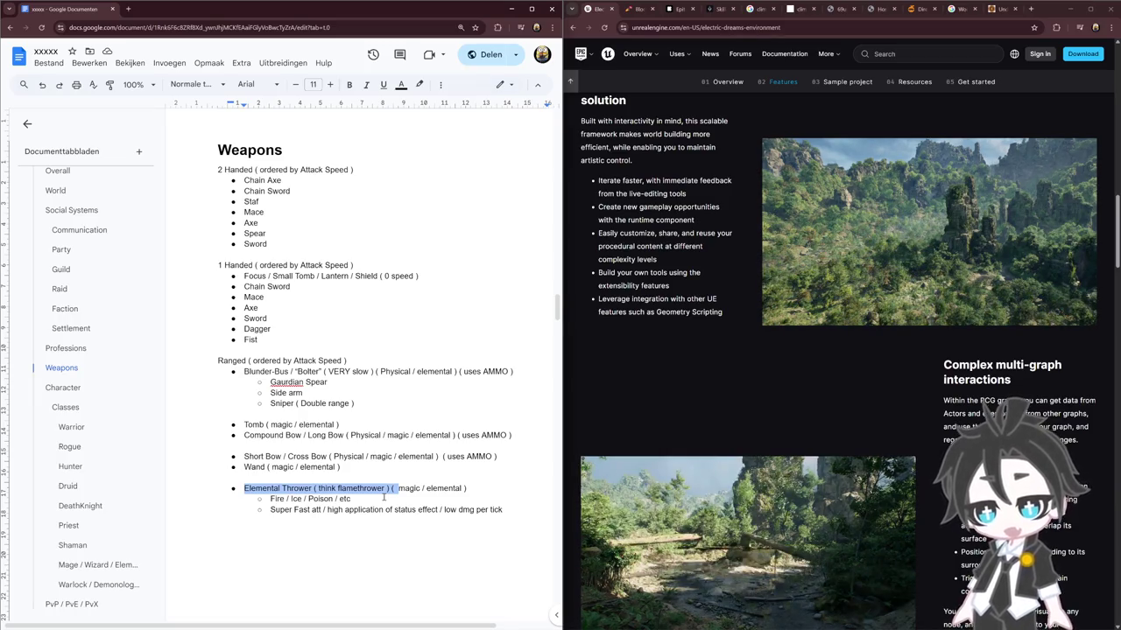
double_click(252, 425)
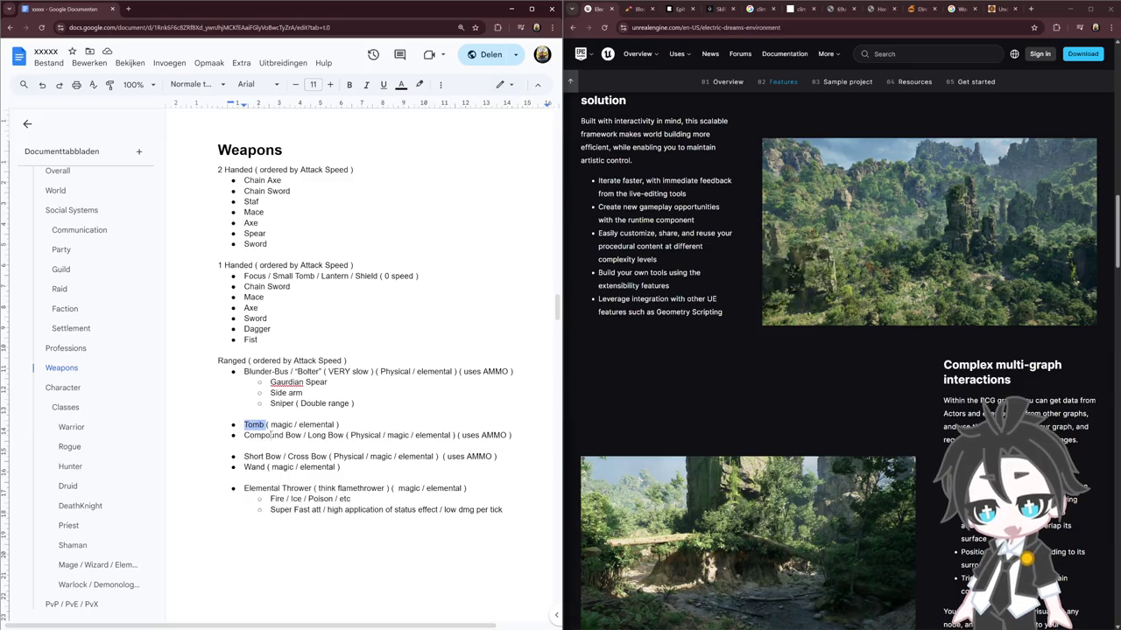
double_click(293, 435)
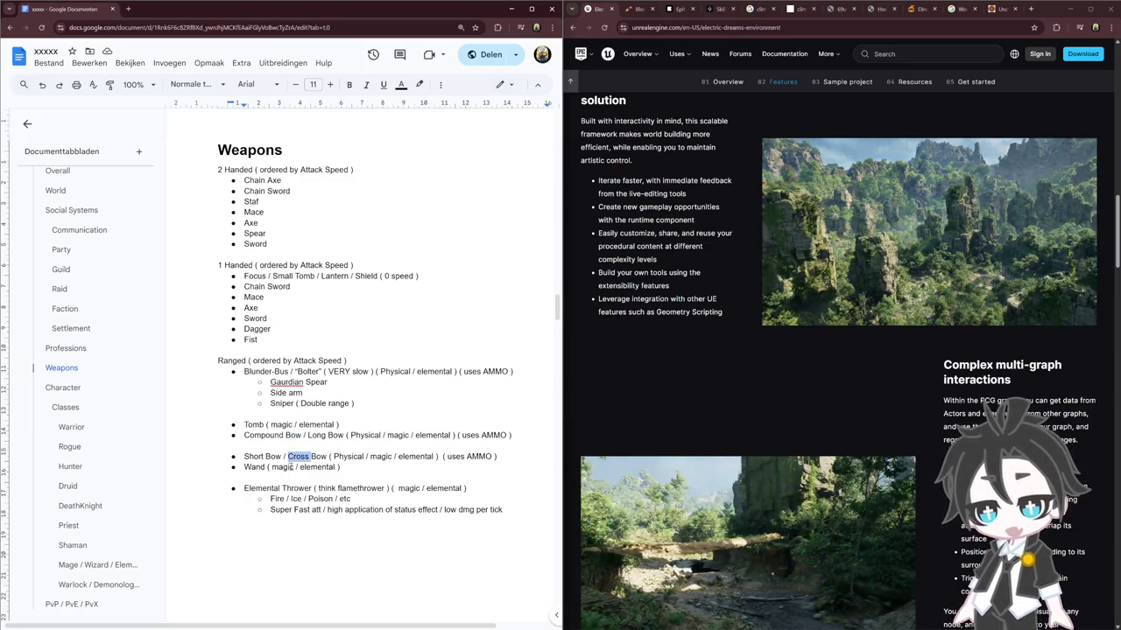
double_click(249, 467)
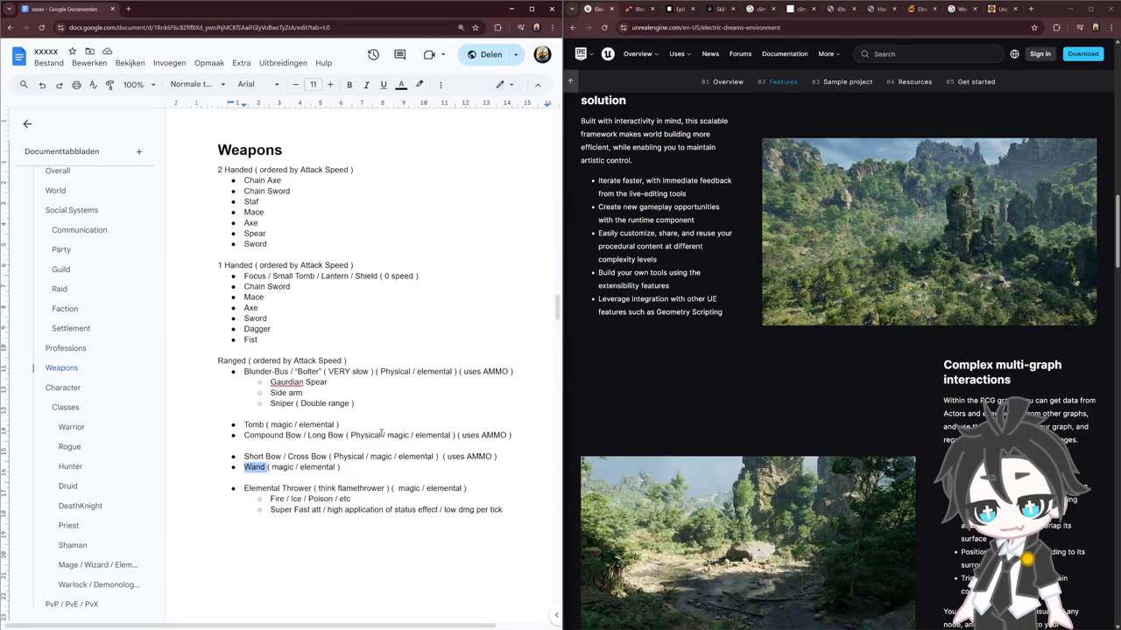
double_click(486, 371)
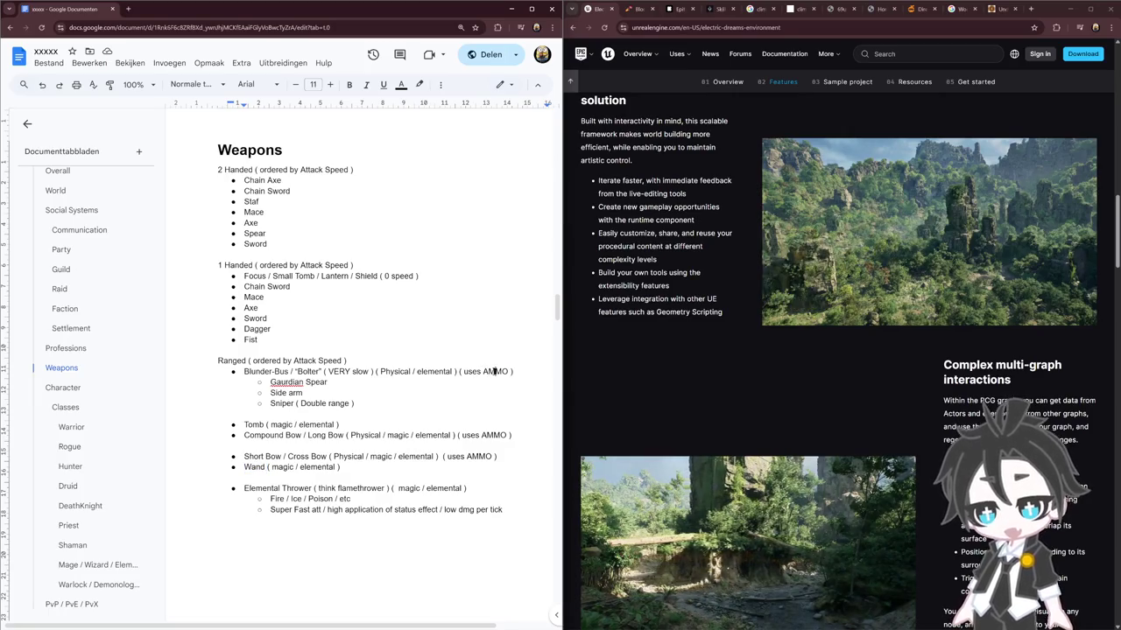
double_click(492, 435)
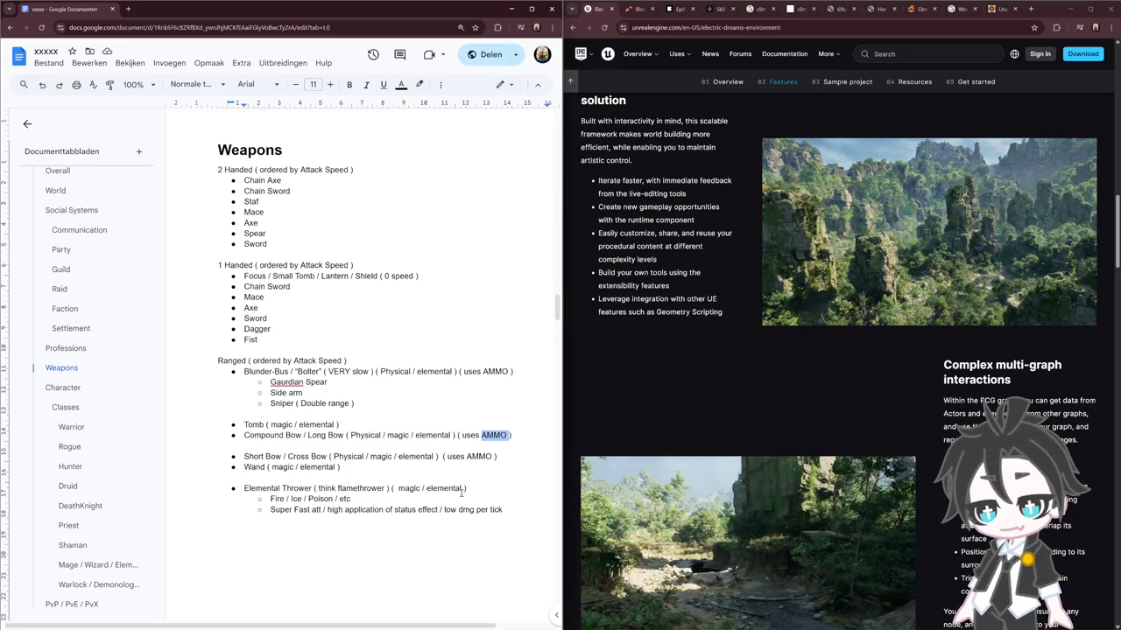
double_click(255, 467)
double_click(253, 423)
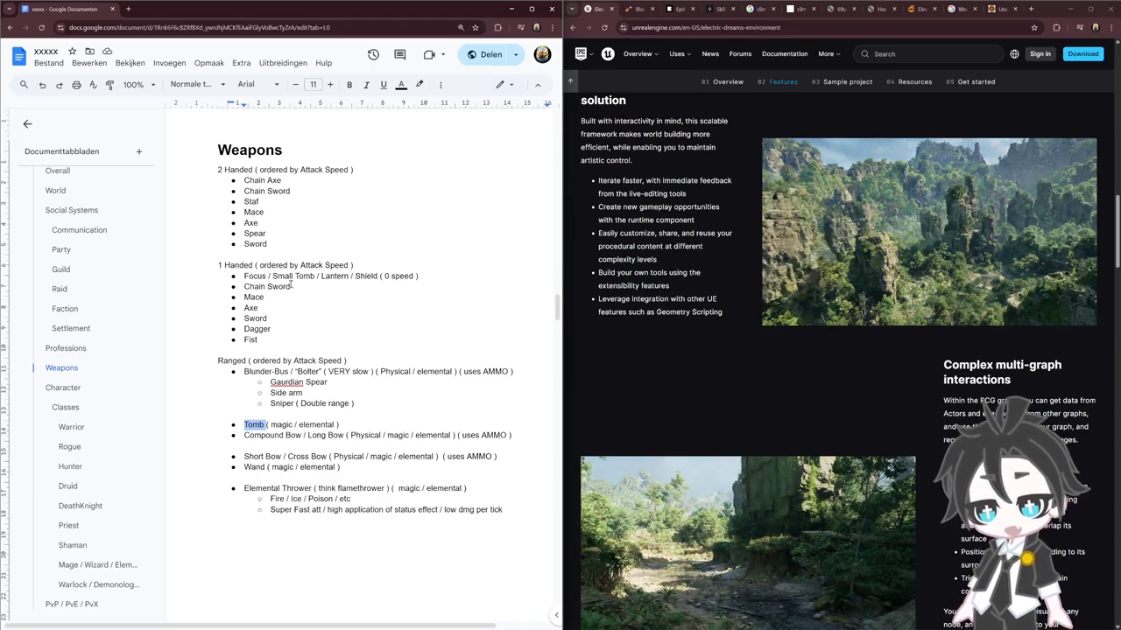
Highlight the Ranged list and Mace through Dagger, then go to the Character section
drag(219, 359, 327, 383)
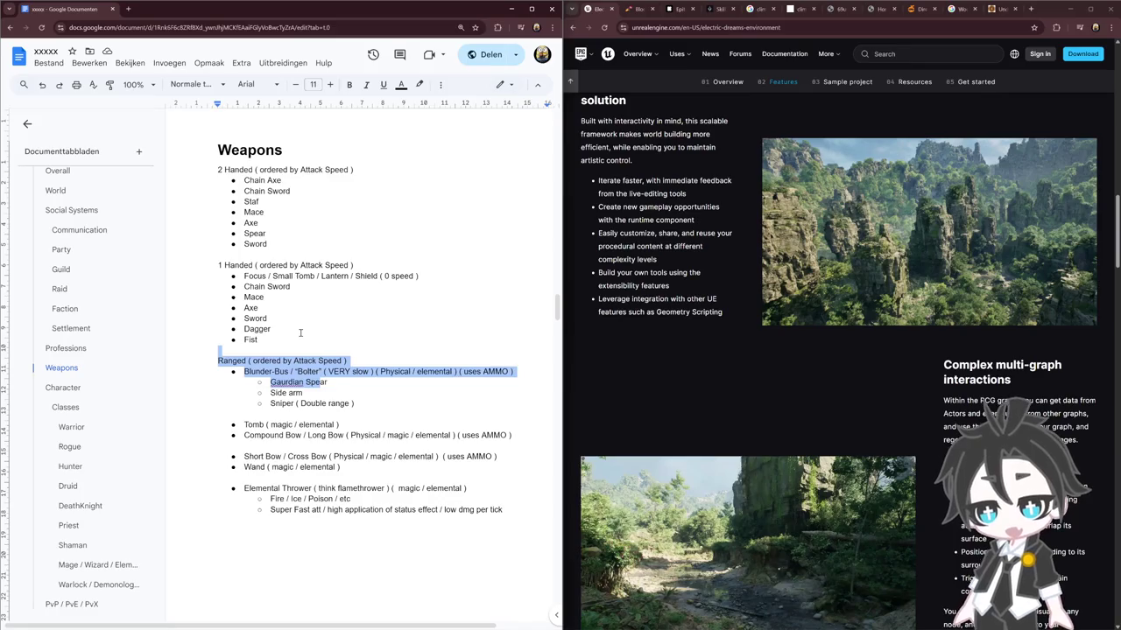
click(263, 340)
drag(243, 297, 271, 331)
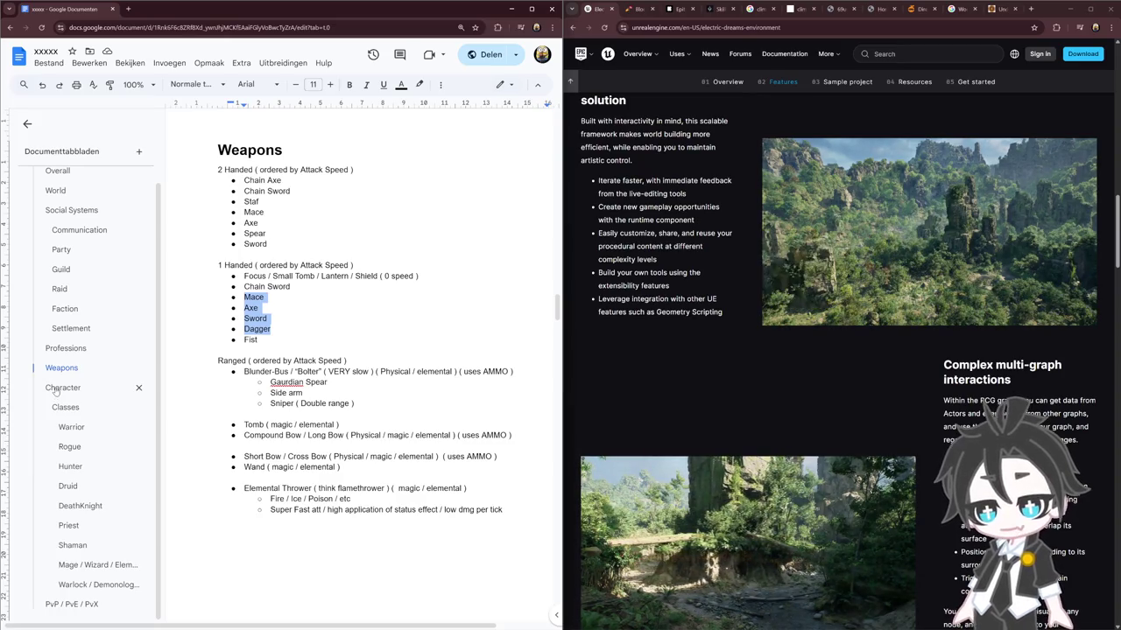
click(59, 388)
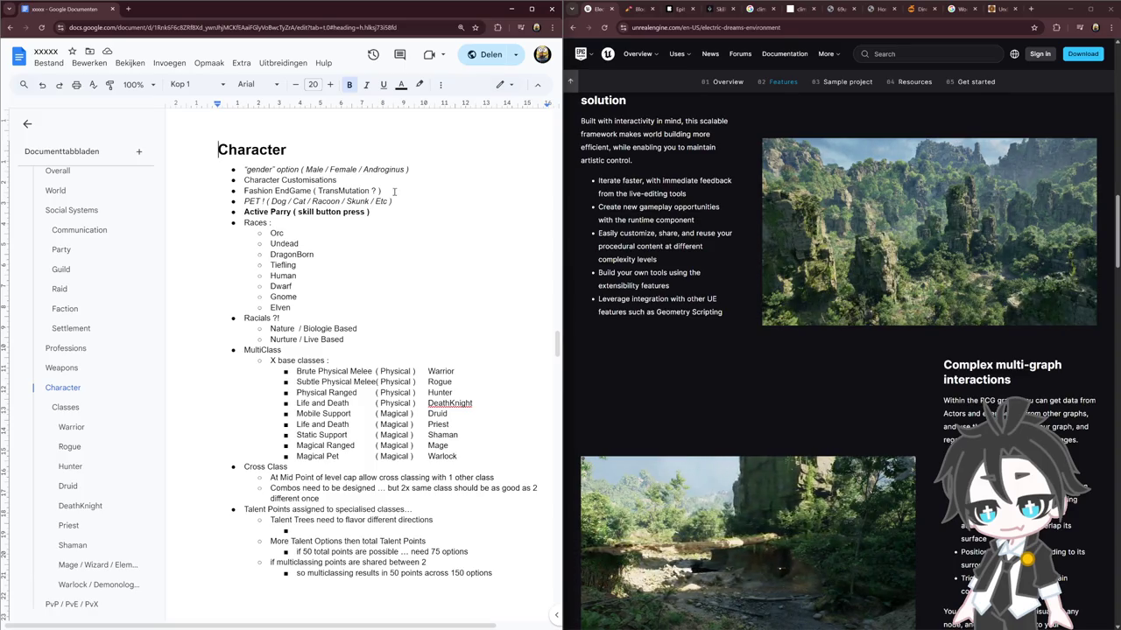
drag(402, 205, 263, 151)
click(359, 181)
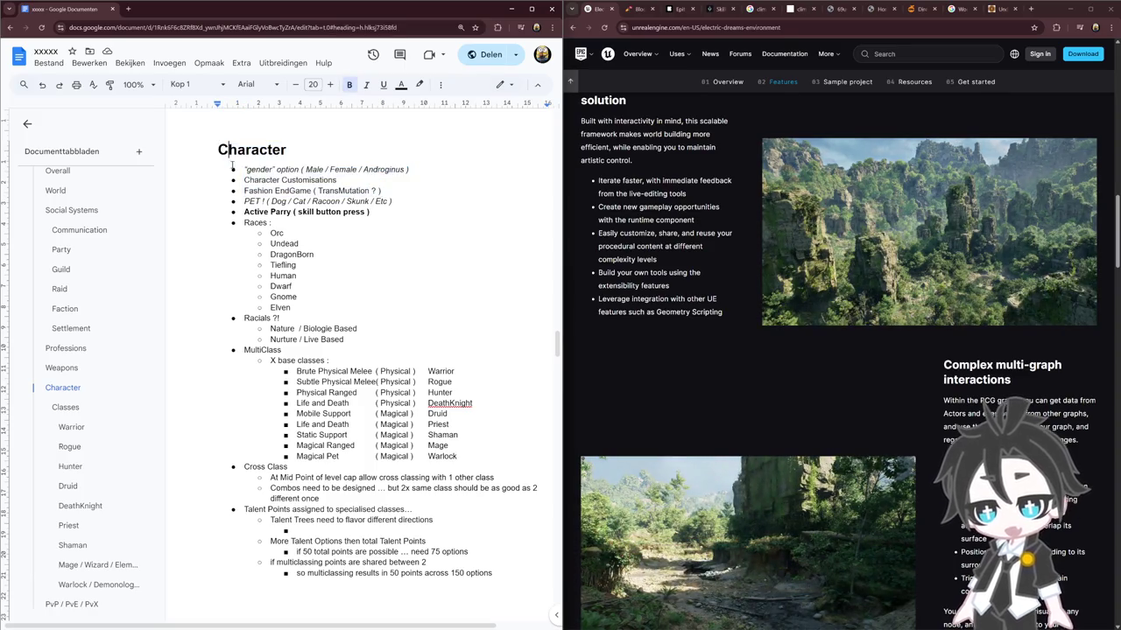
drag(384, 191, 245, 169)
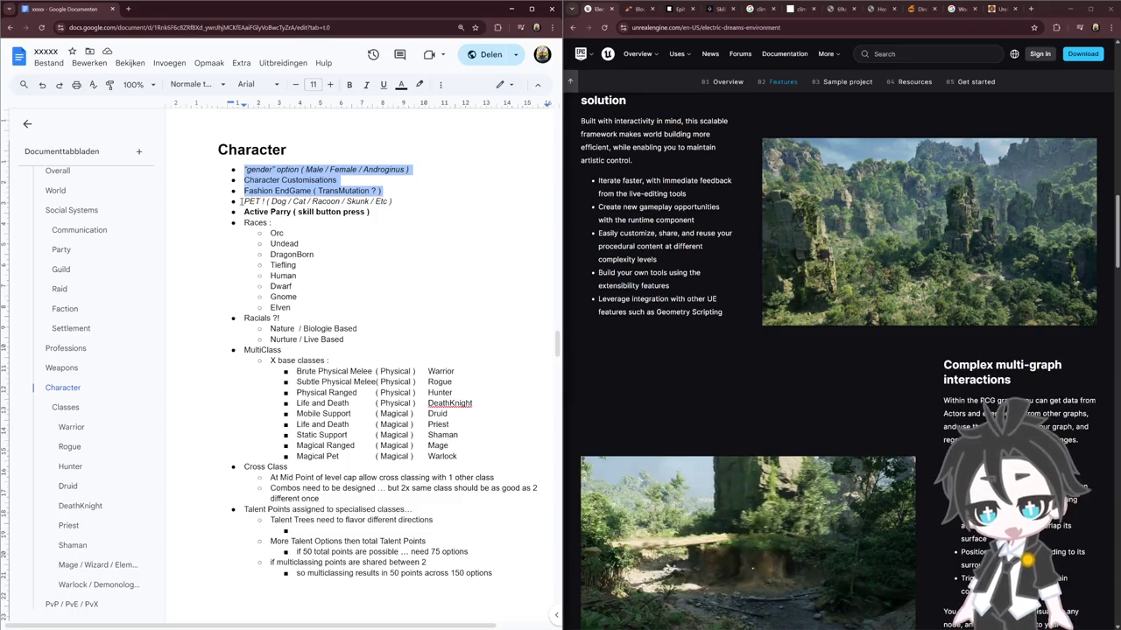
drag(244, 201, 415, 208)
click(406, 216)
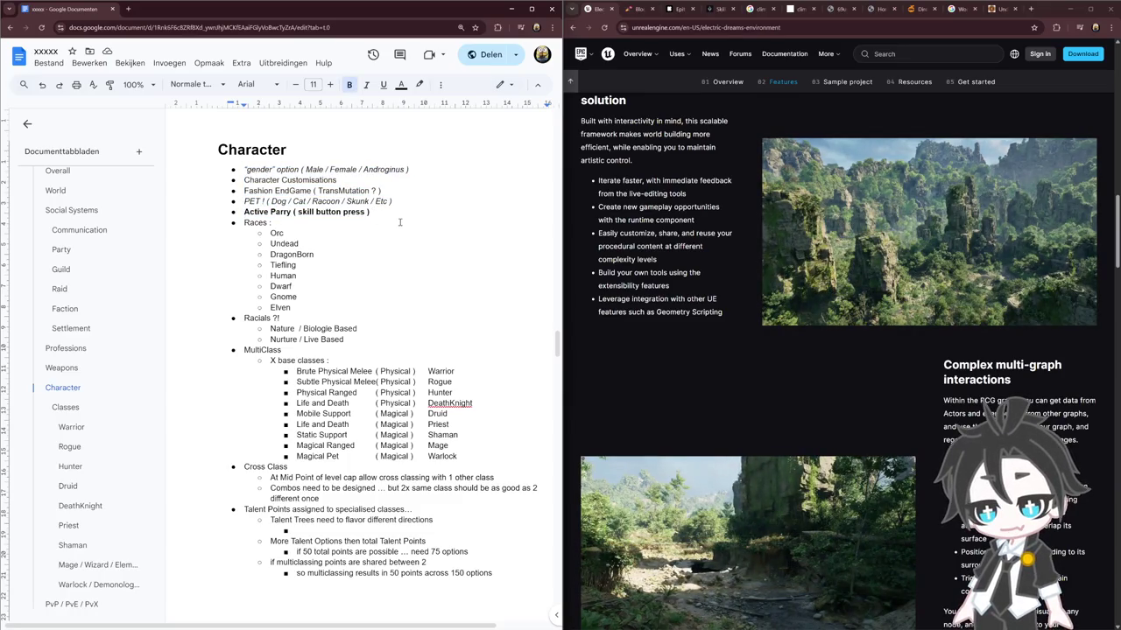
triple_click(403, 201)
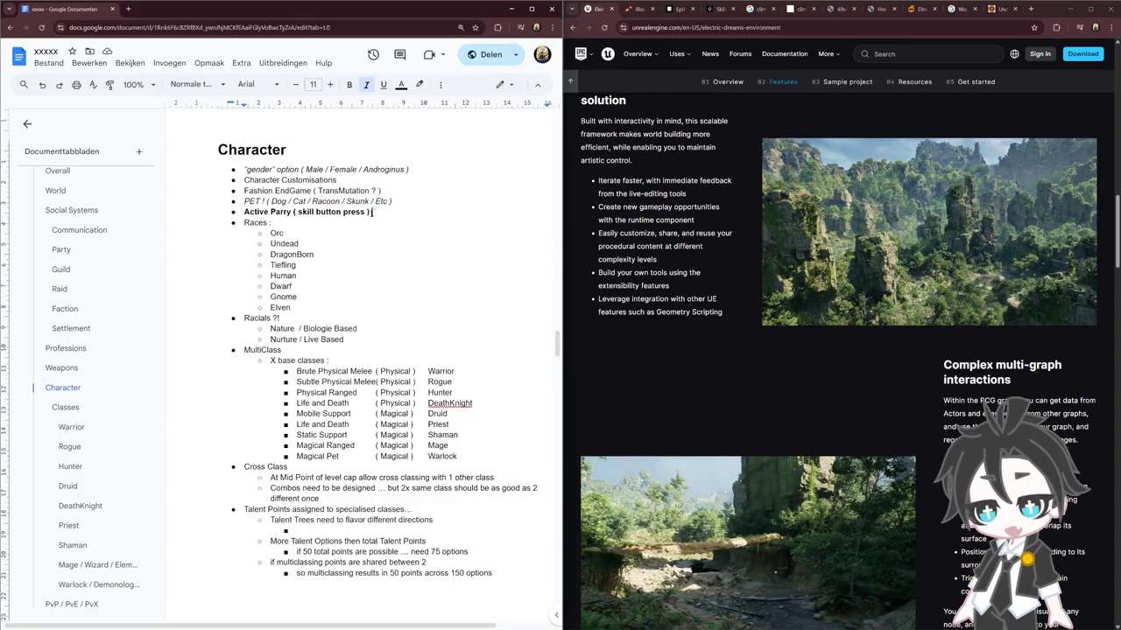
triple_click(375, 212)
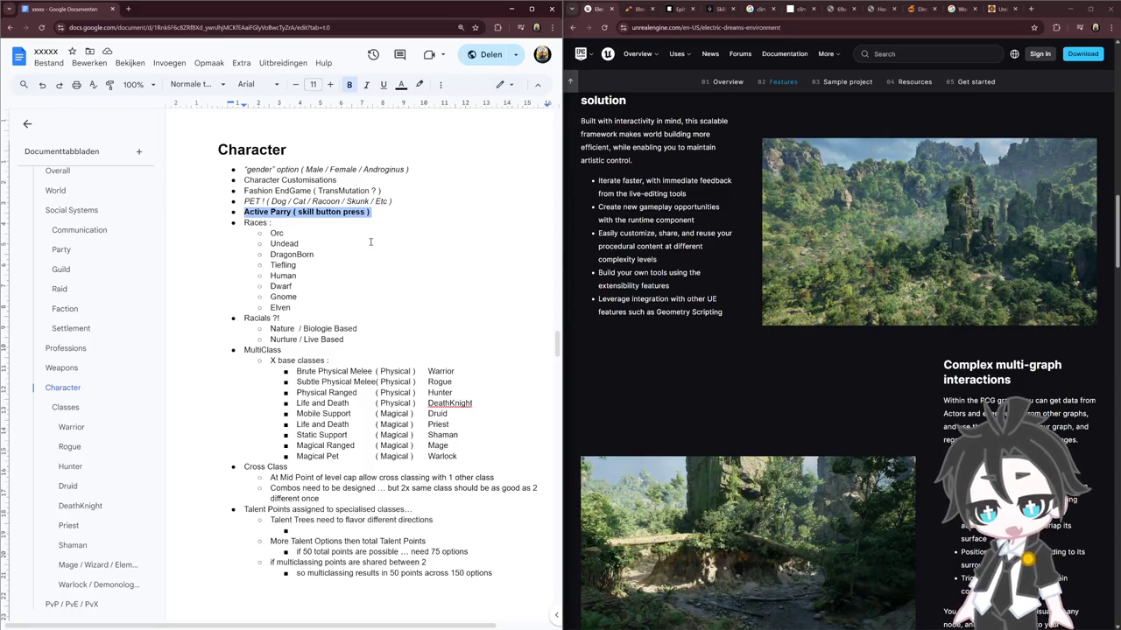
key(shift+Down)
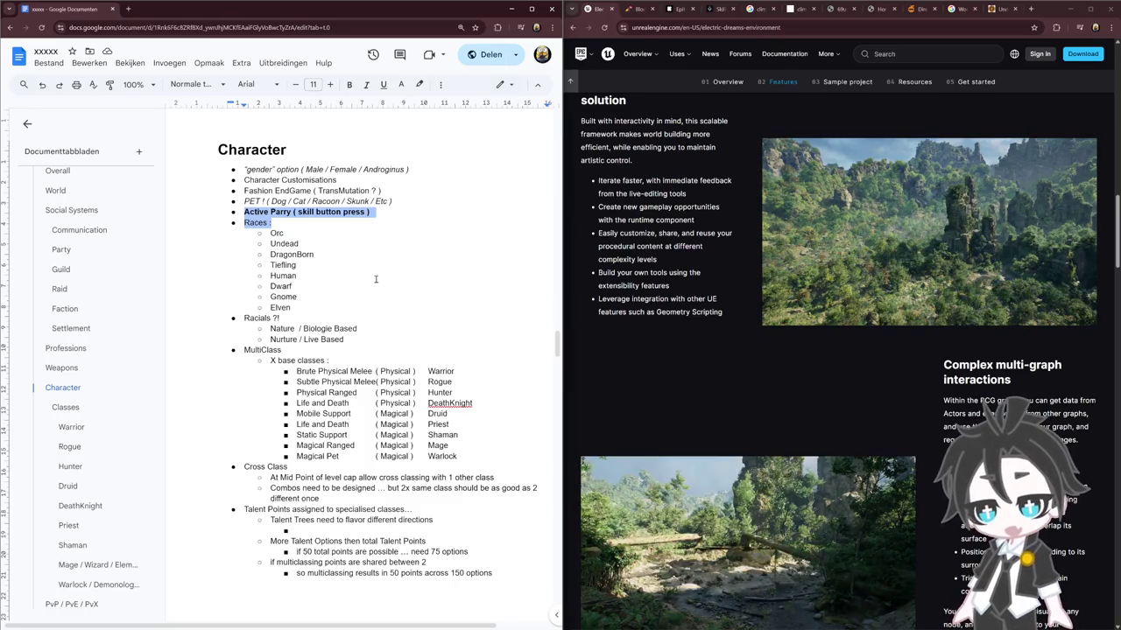
click(347, 288)
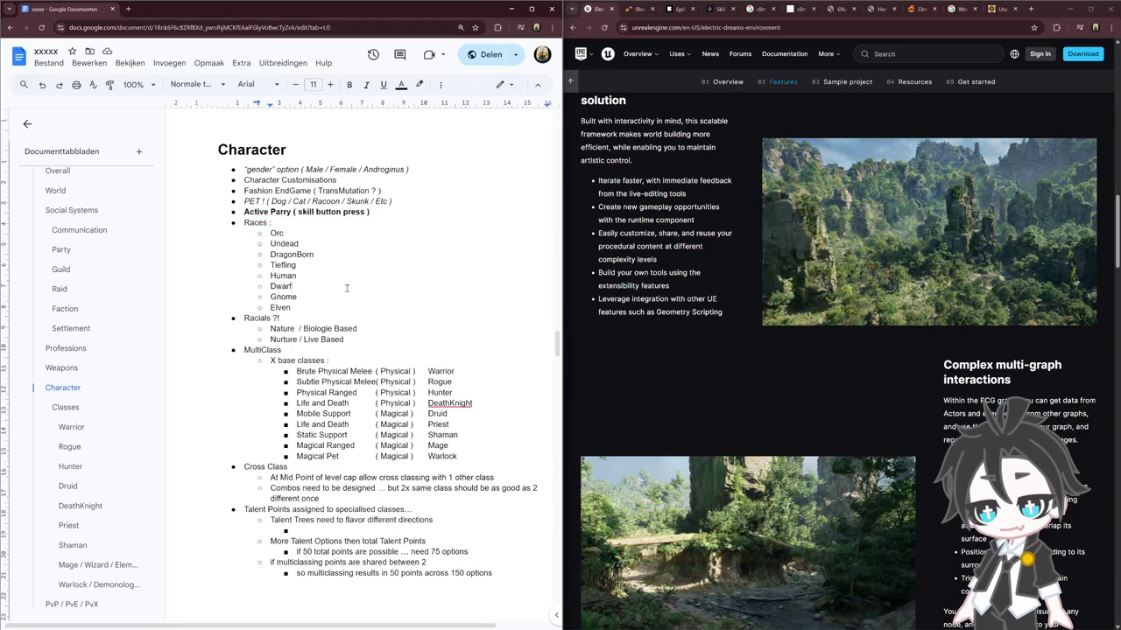
drag(292, 308, 268, 235)
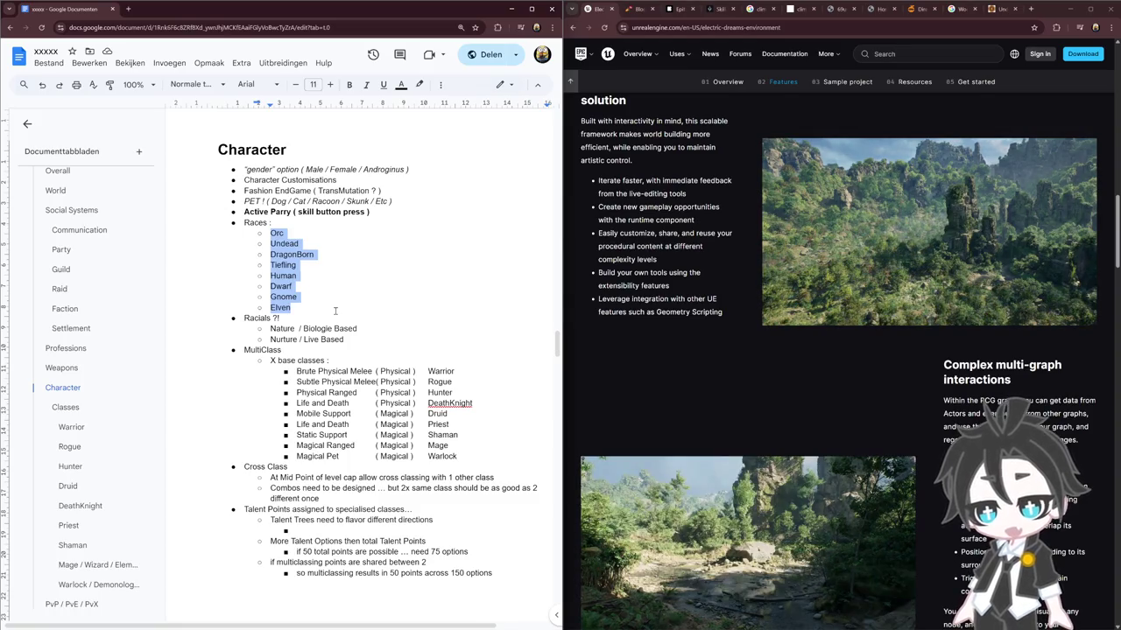
click(315, 299)
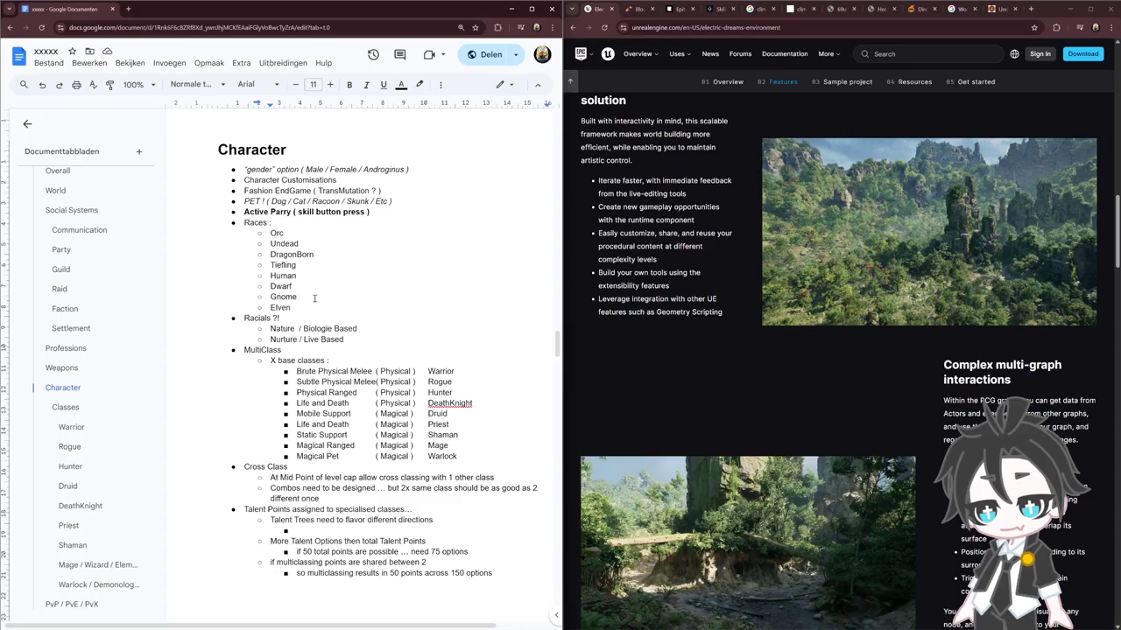
Check Wowhead's Character Planner, then return to the Blood Death Knight talent calculator
click(640, 11)
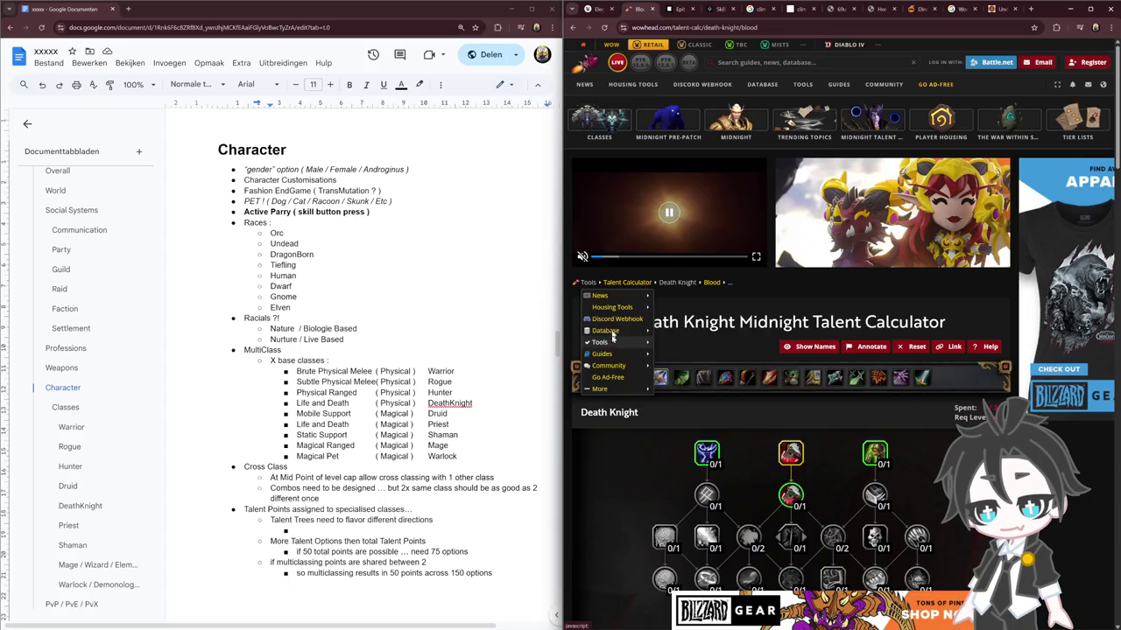
mouse_move(627, 281)
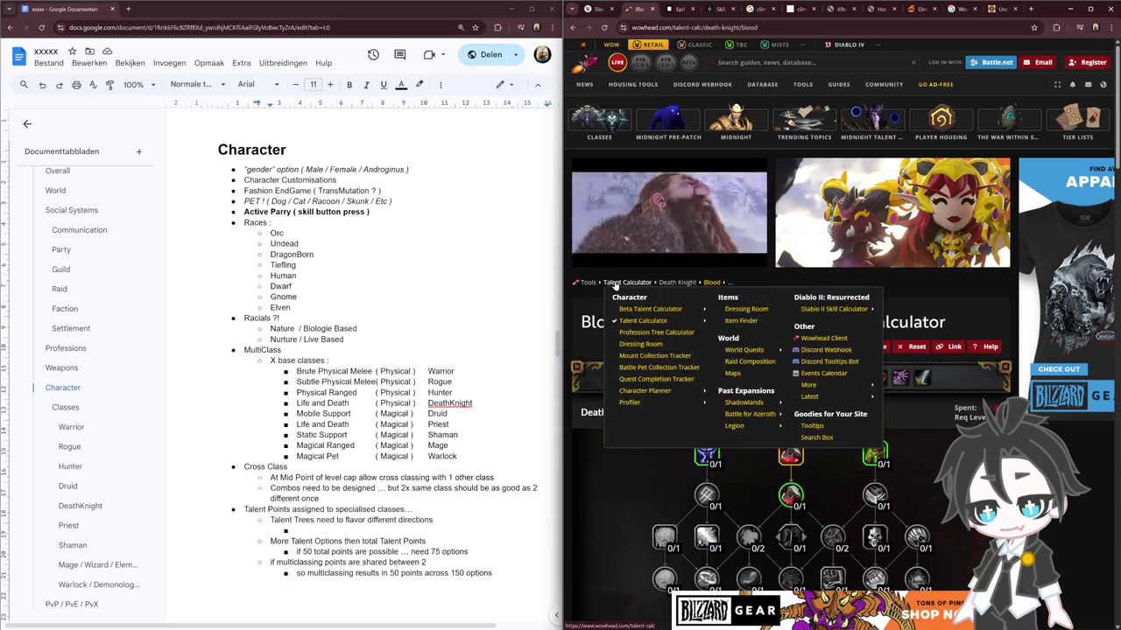
mouse_move(646, 390)
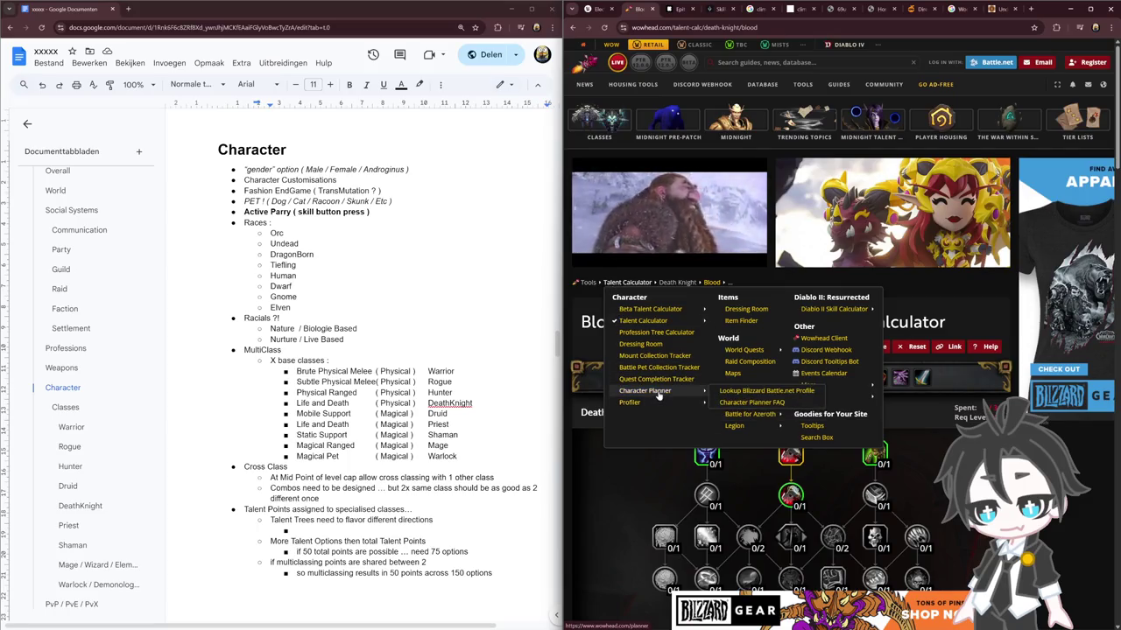
click(659, 391)
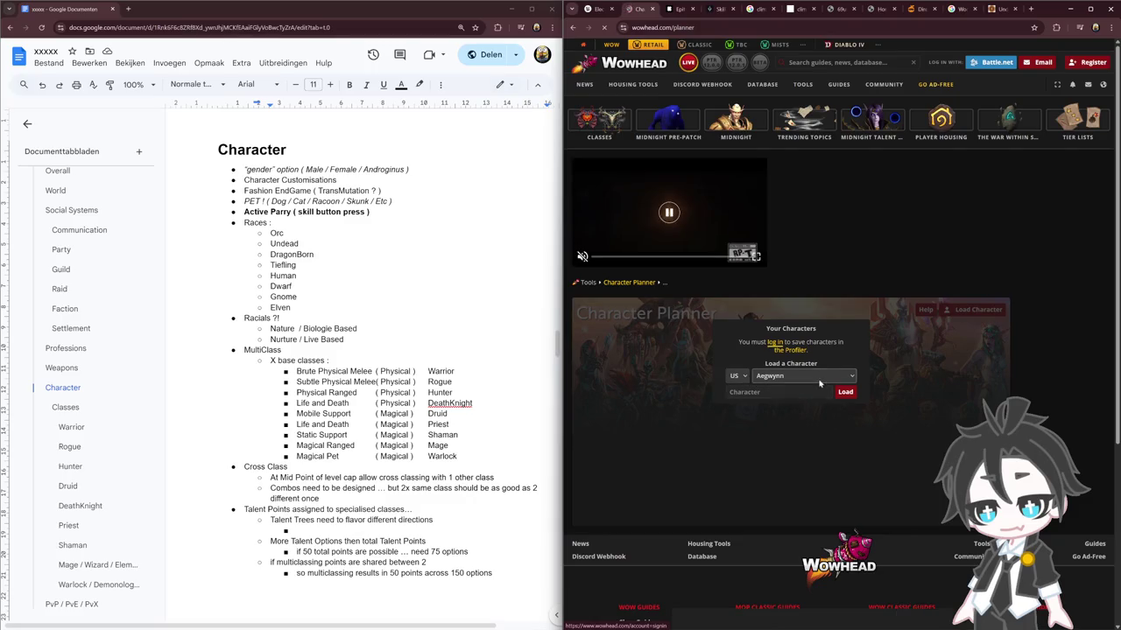
key(alt+Left)
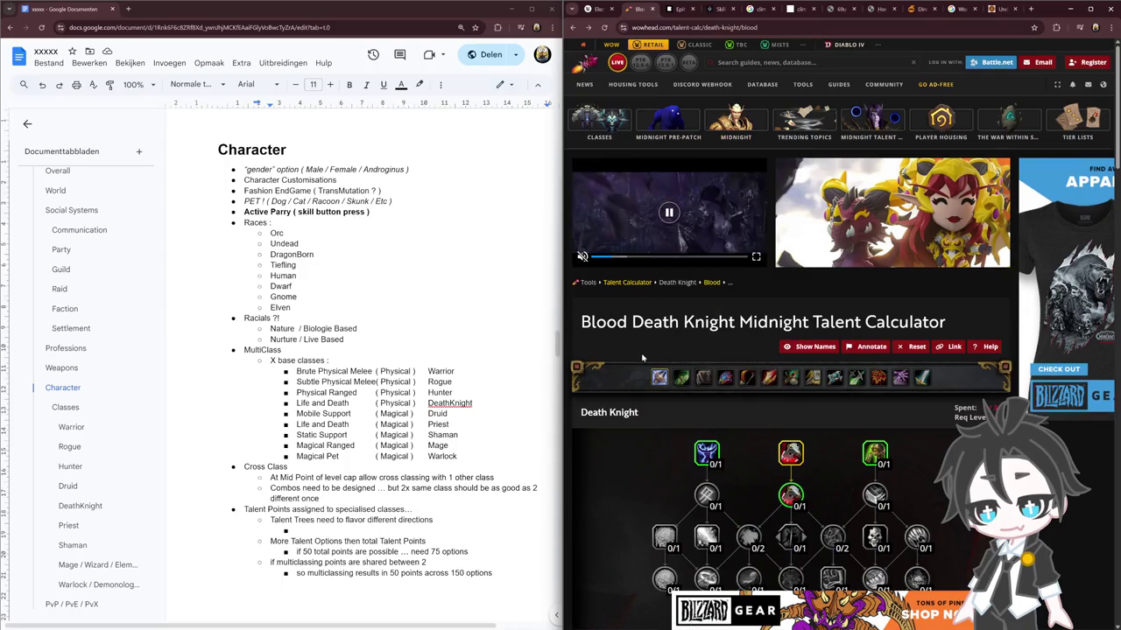
click(300, 307)
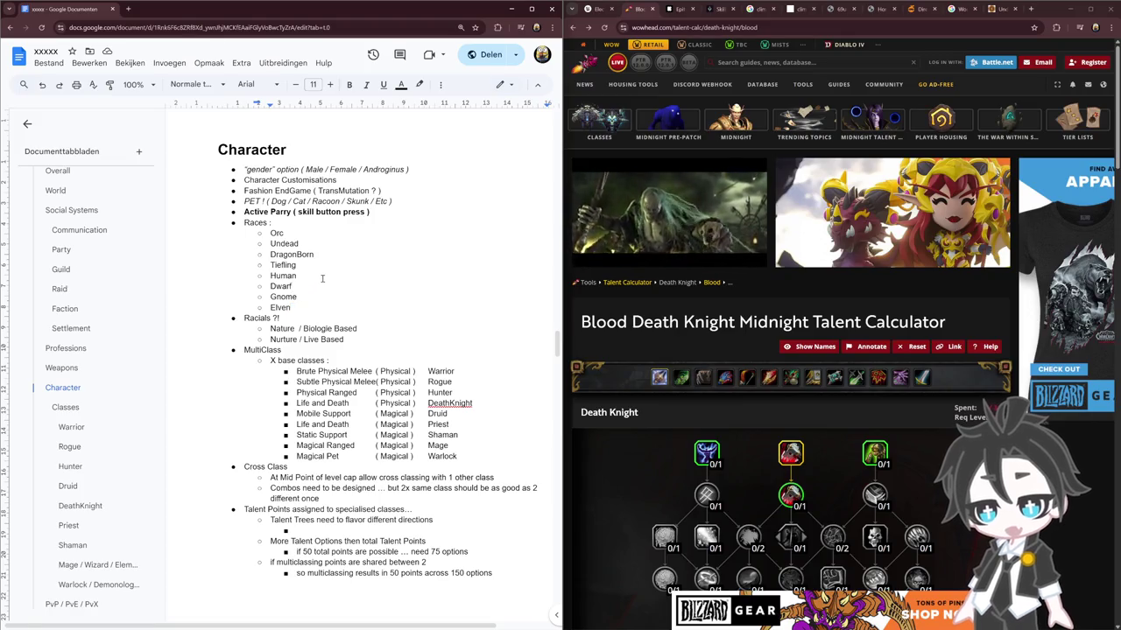
click(320, 299)
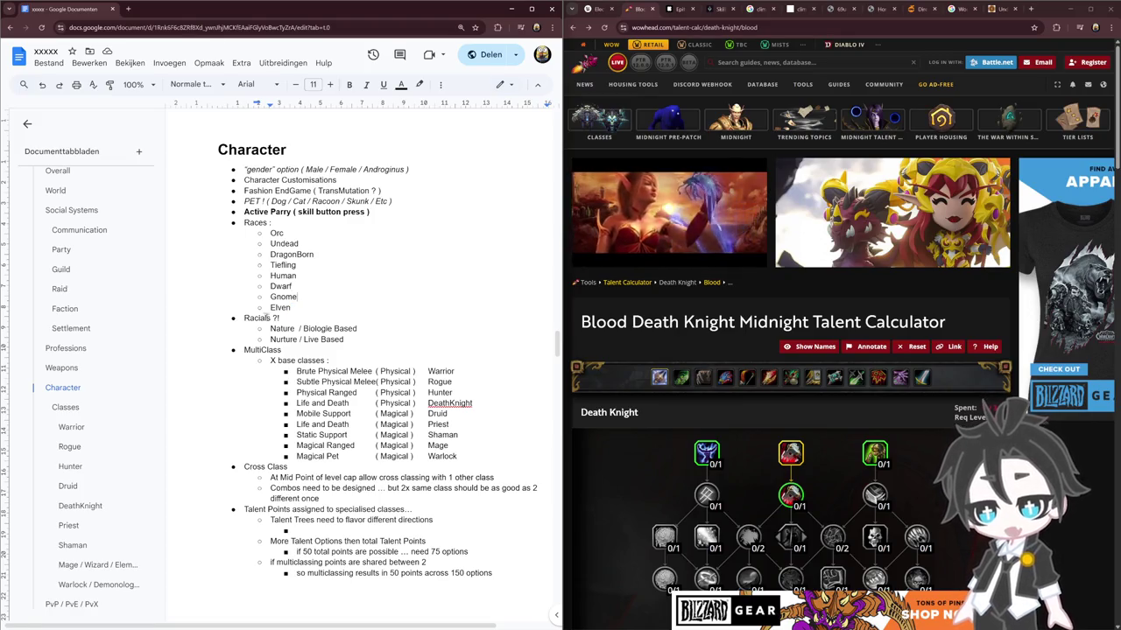
drag(268, 319, 349, 340)
click(350, 340)
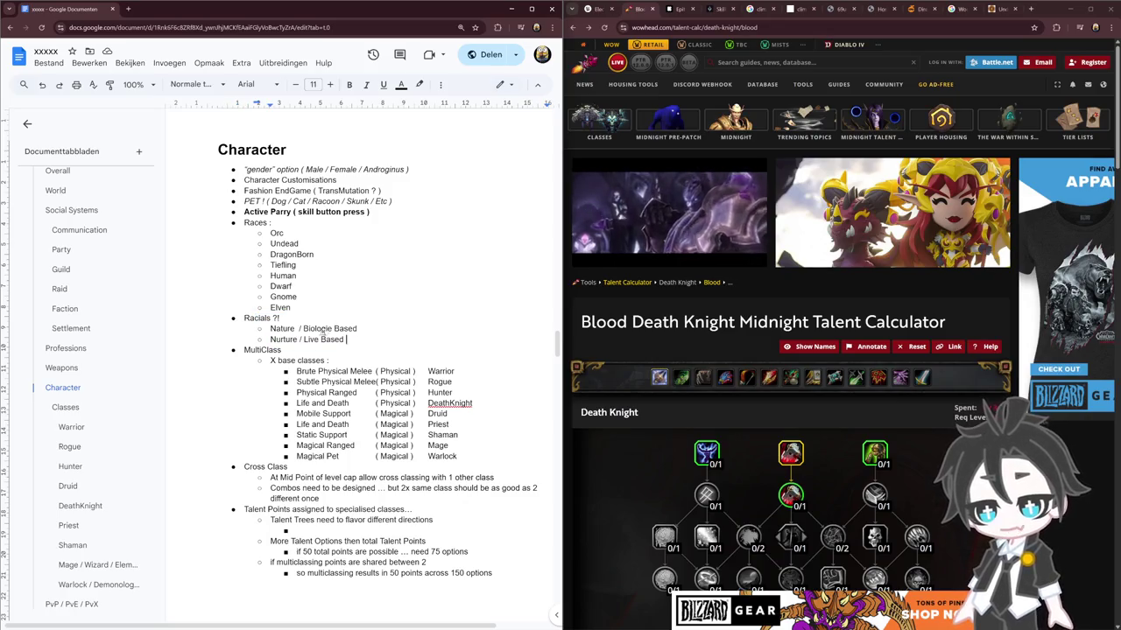
double_click(285, 330)
double_click(323, 329)
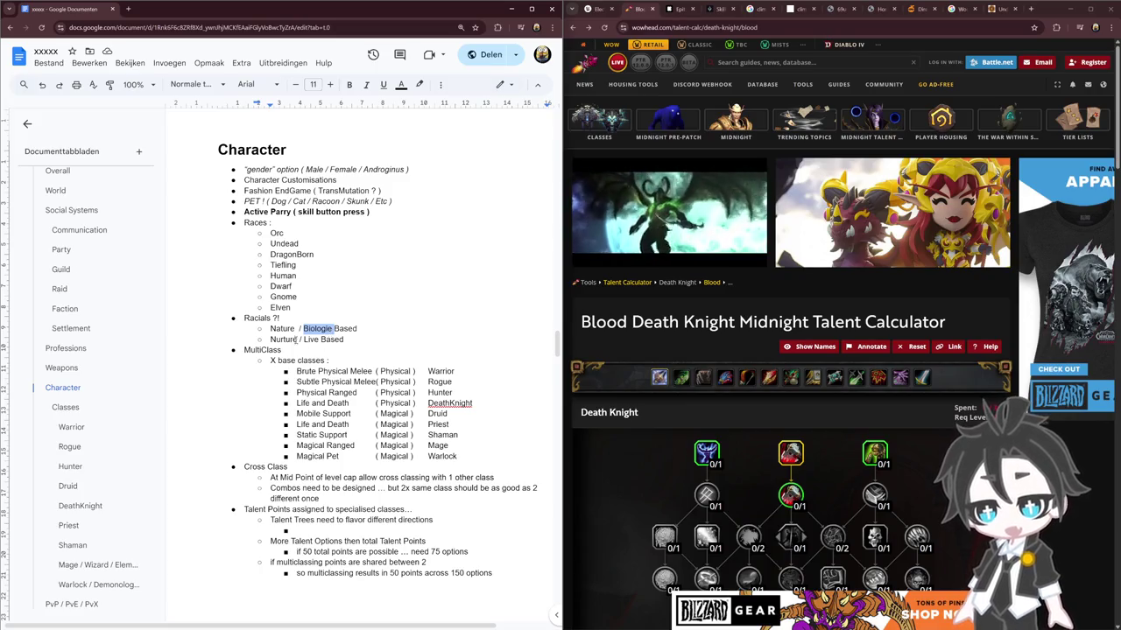
double_click(310, 339)
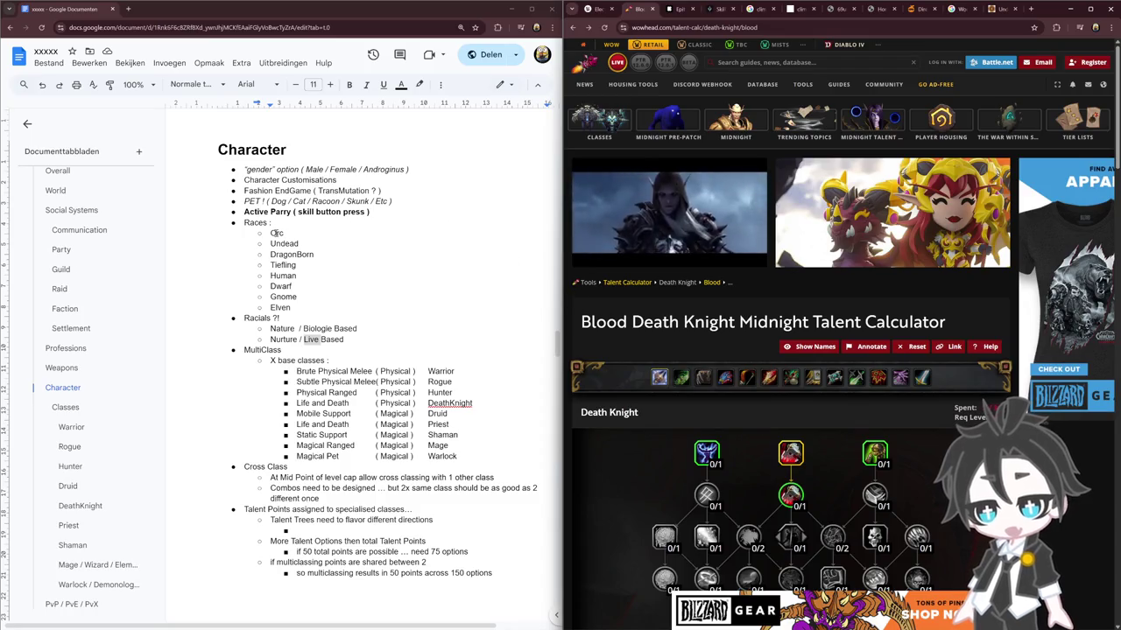
double_click(277, 232)
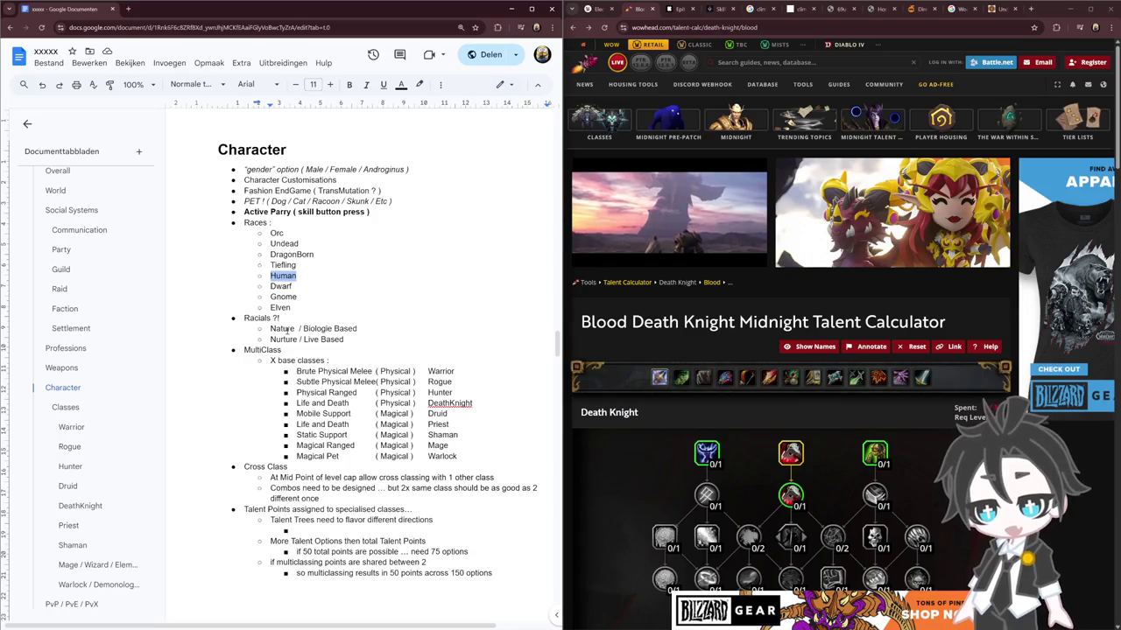
drag(269, 339, 358, 339)
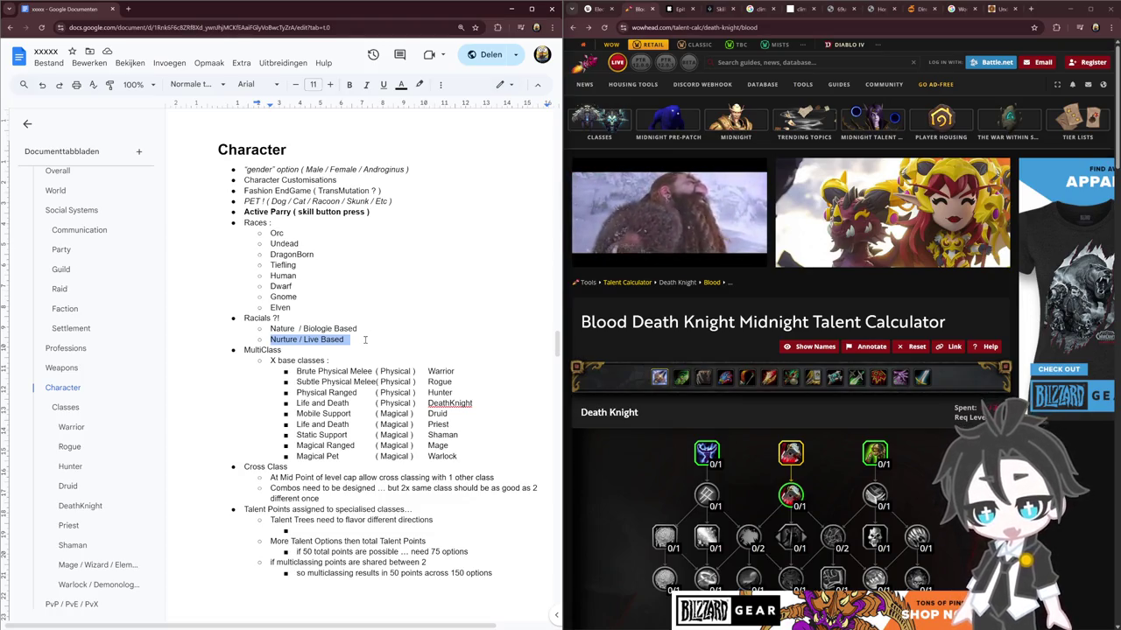
double_click(278, 233)
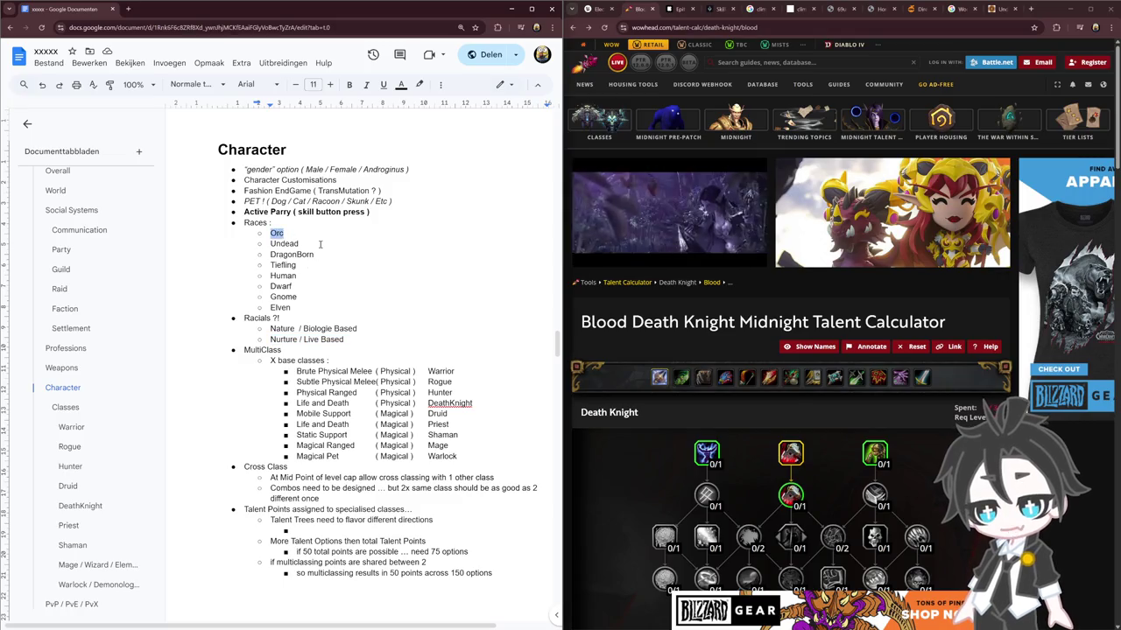
double_click(294, 277)
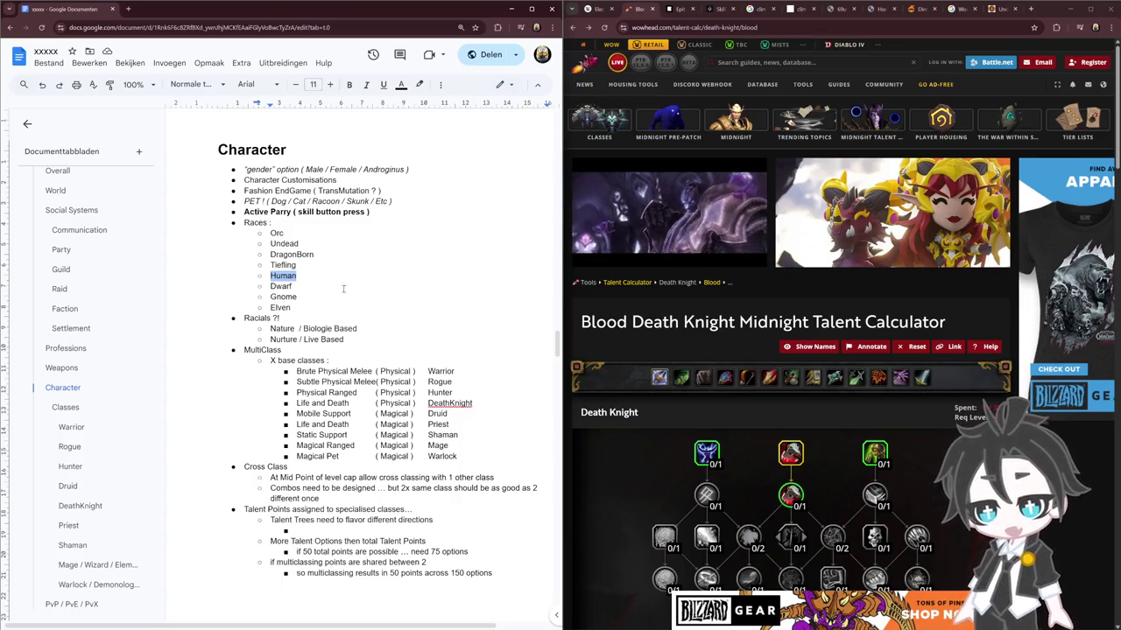
double_click(278, 234)
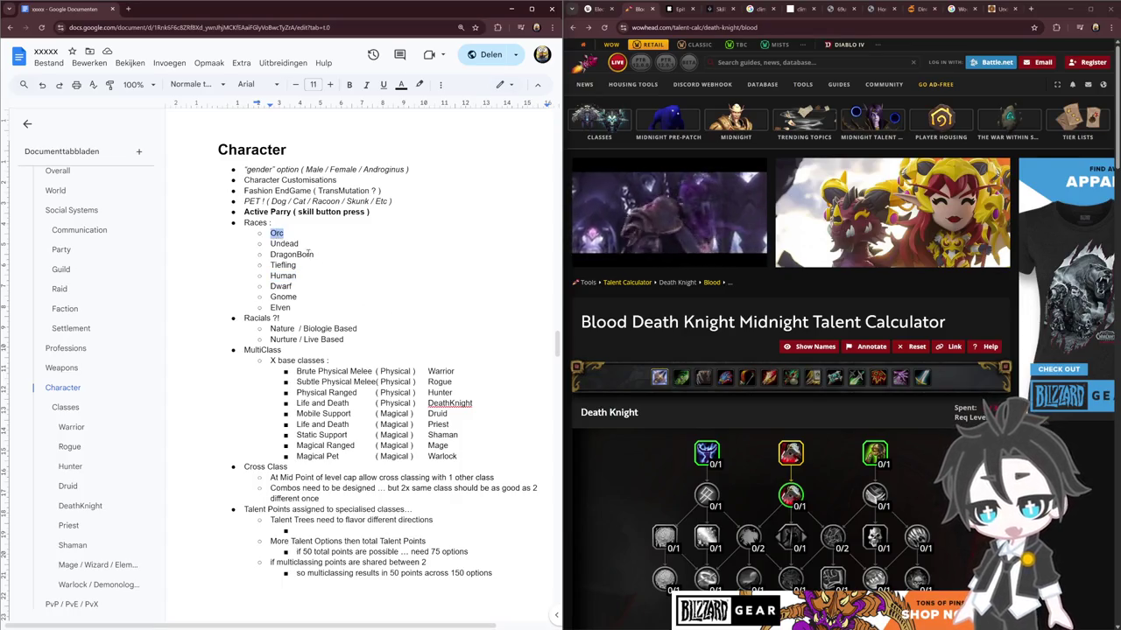
double_click(276, 297)
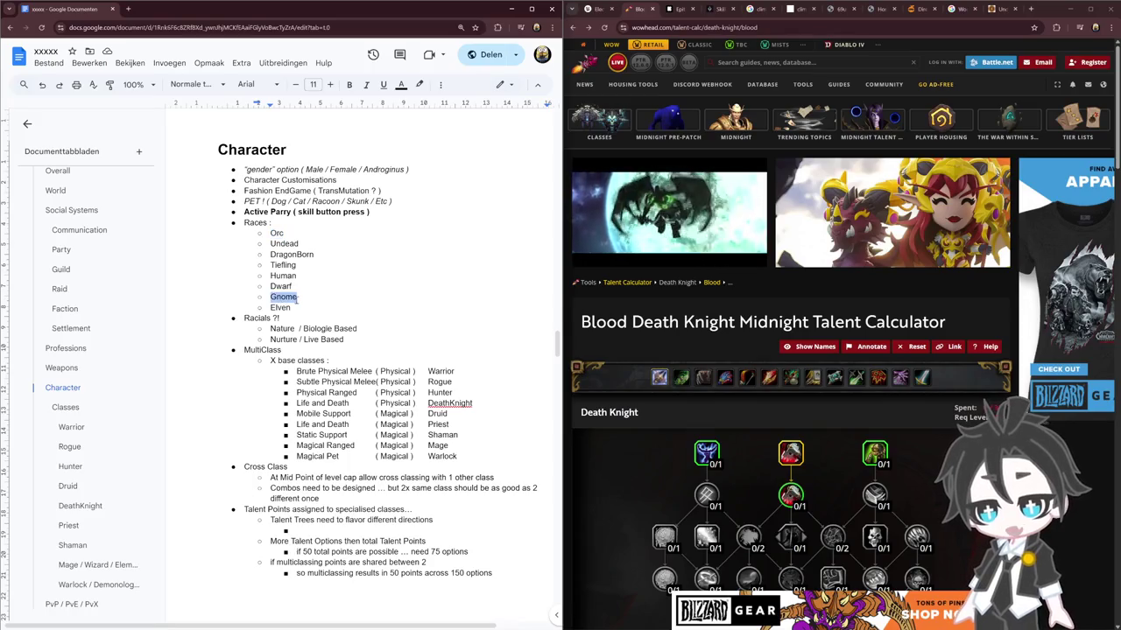
double_click(291, 255)
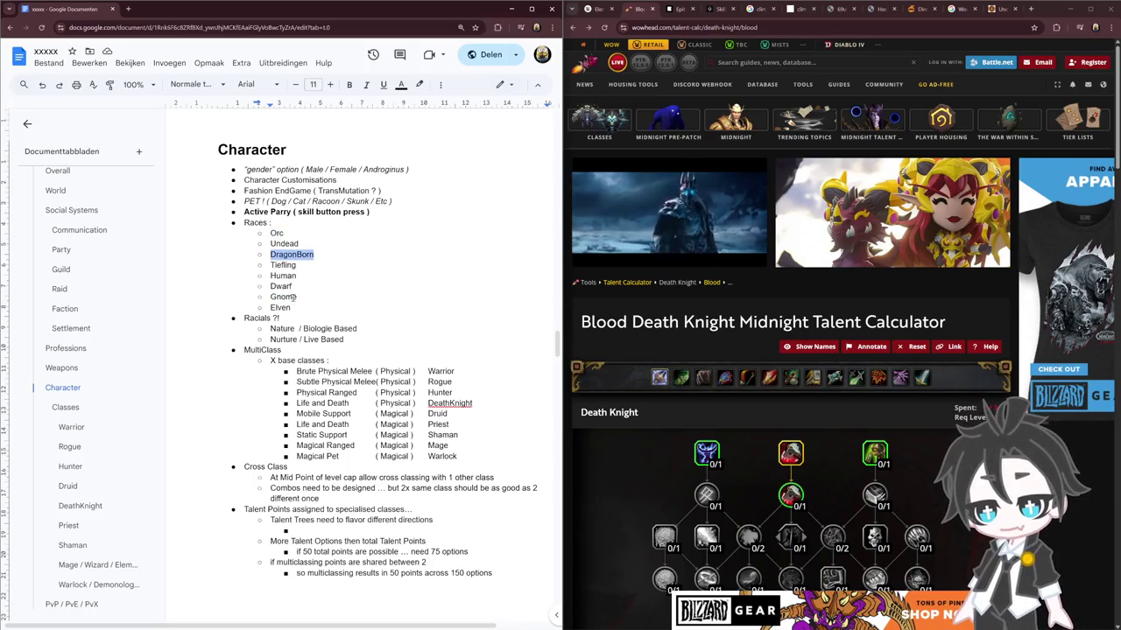
click(295, 298)
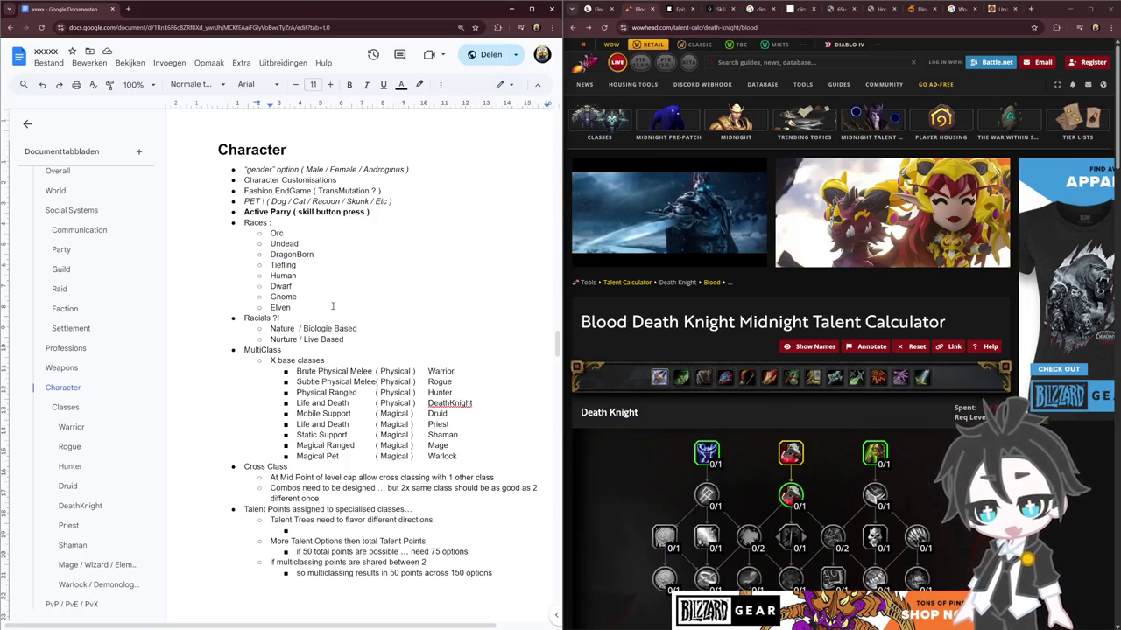
double_click(285, 297)
click(282, 286)
double_click(280, 287)
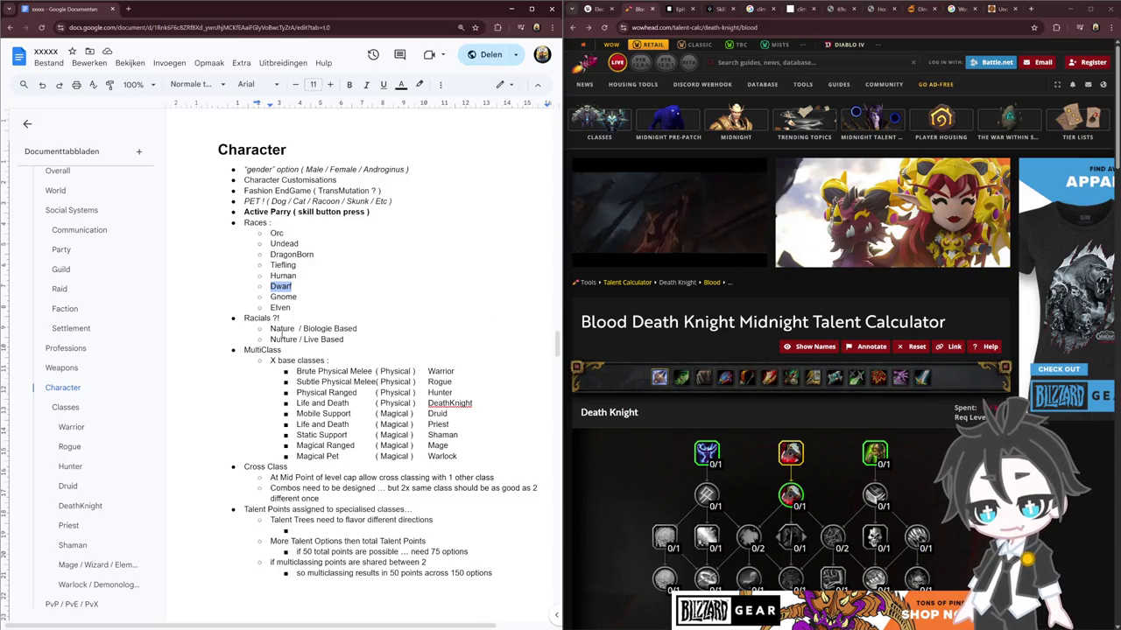
drag(271, 329, 356, 343)
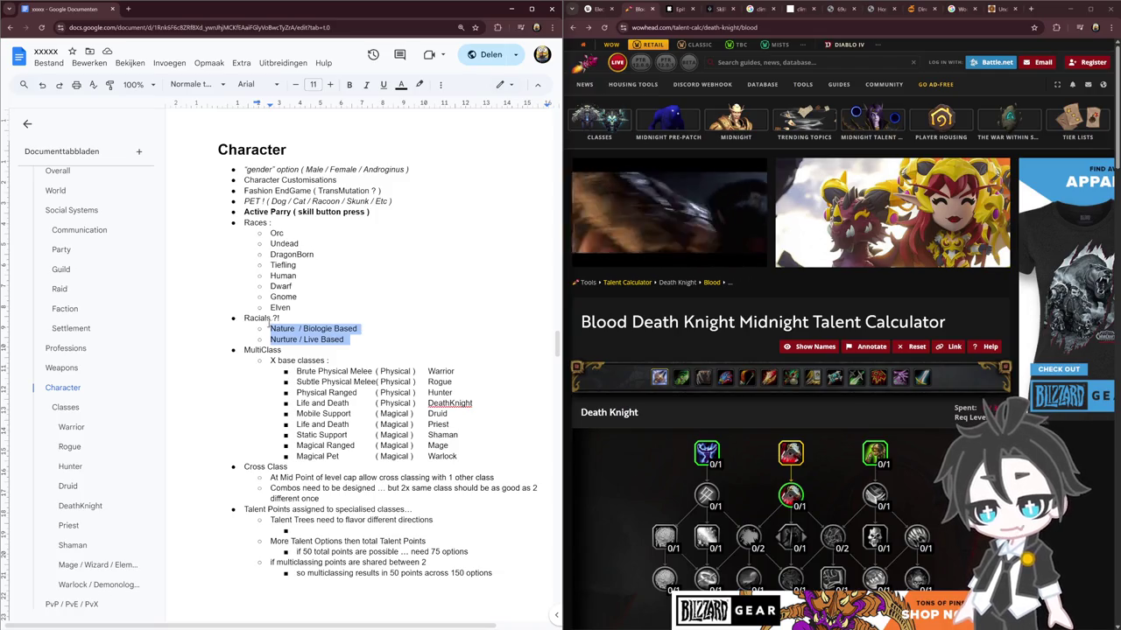